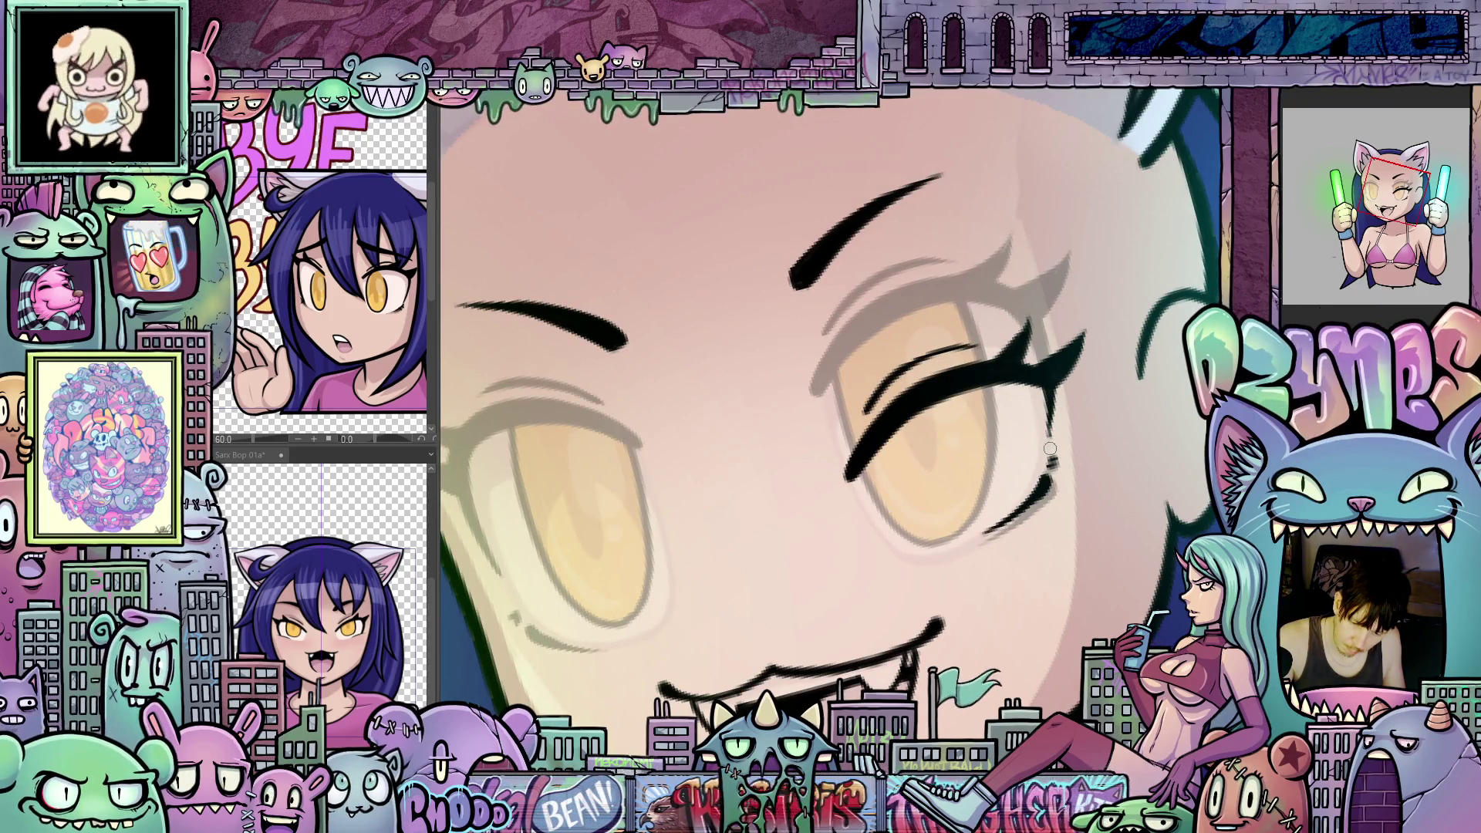
Step: Angle the view onto the right eye and ink its upper lid darker and thicker, extending it up-right
{"action": "left_click_drag", "start_coordinate": [1055, 448], "coordinate": [979, 390]}
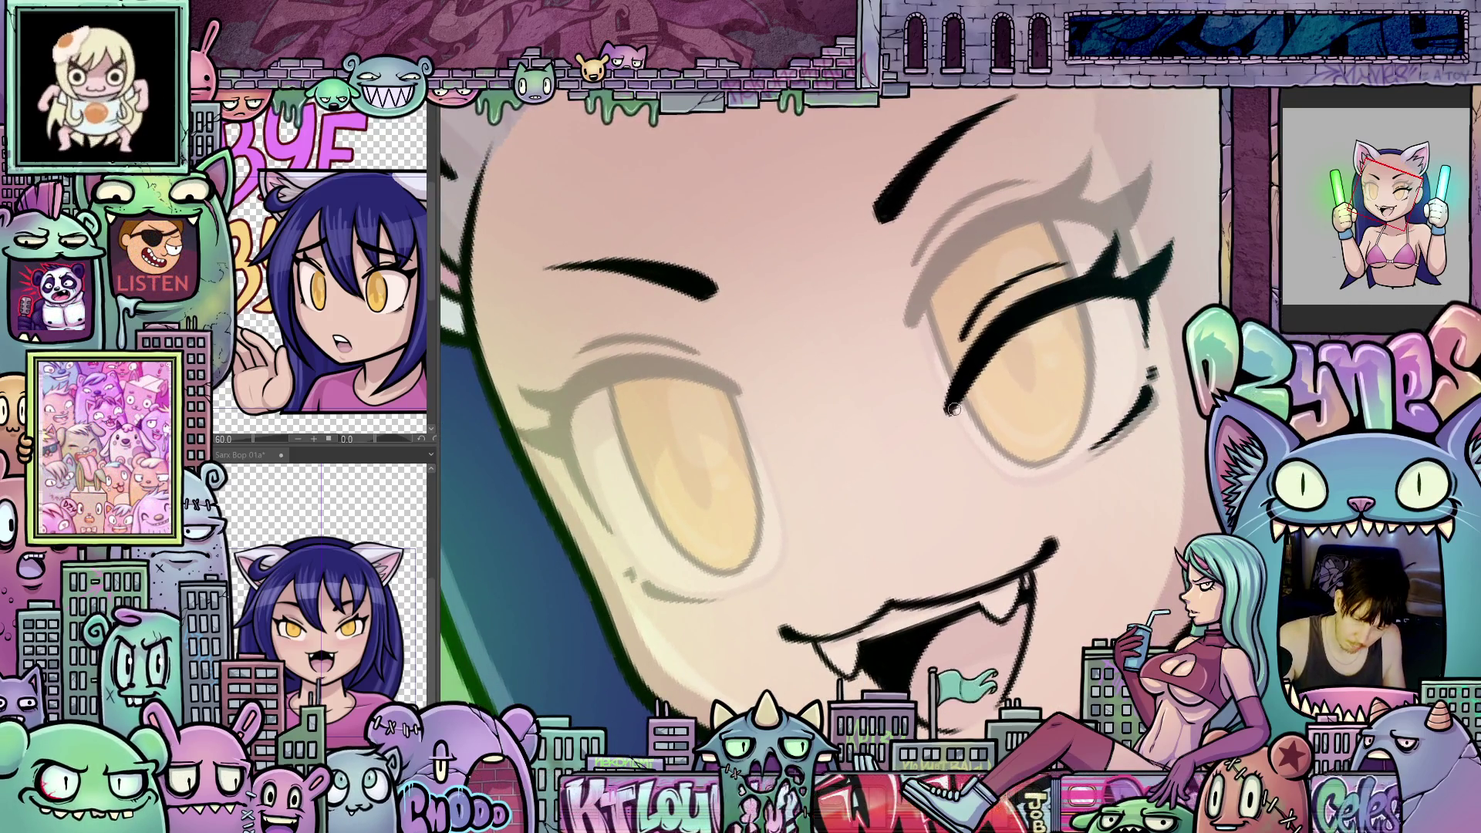
{"action": "mouse_move", "coordinate": [957, 400]}
{"action": "left_mouse_down"}
{"action": "mouse_move", "coordinate": [1128, 453]}
{"action": "mouse_move", "coordinate": [1088, 490]}
{"action": "left_mouse_up"}
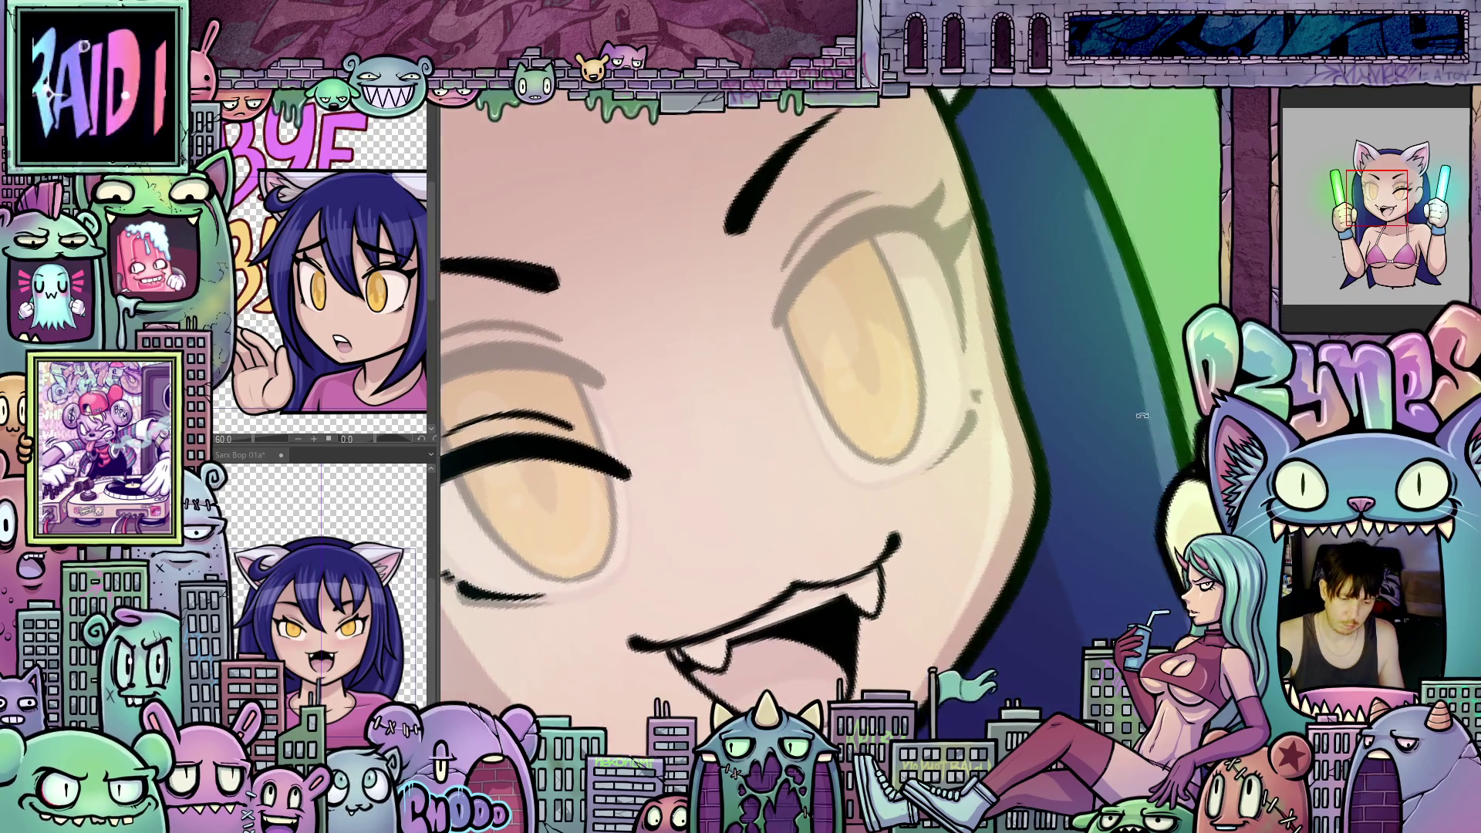
{"action": "left_click_drag", "start_coordinate": [1108, 466], "coordinate": [1023, 428]}
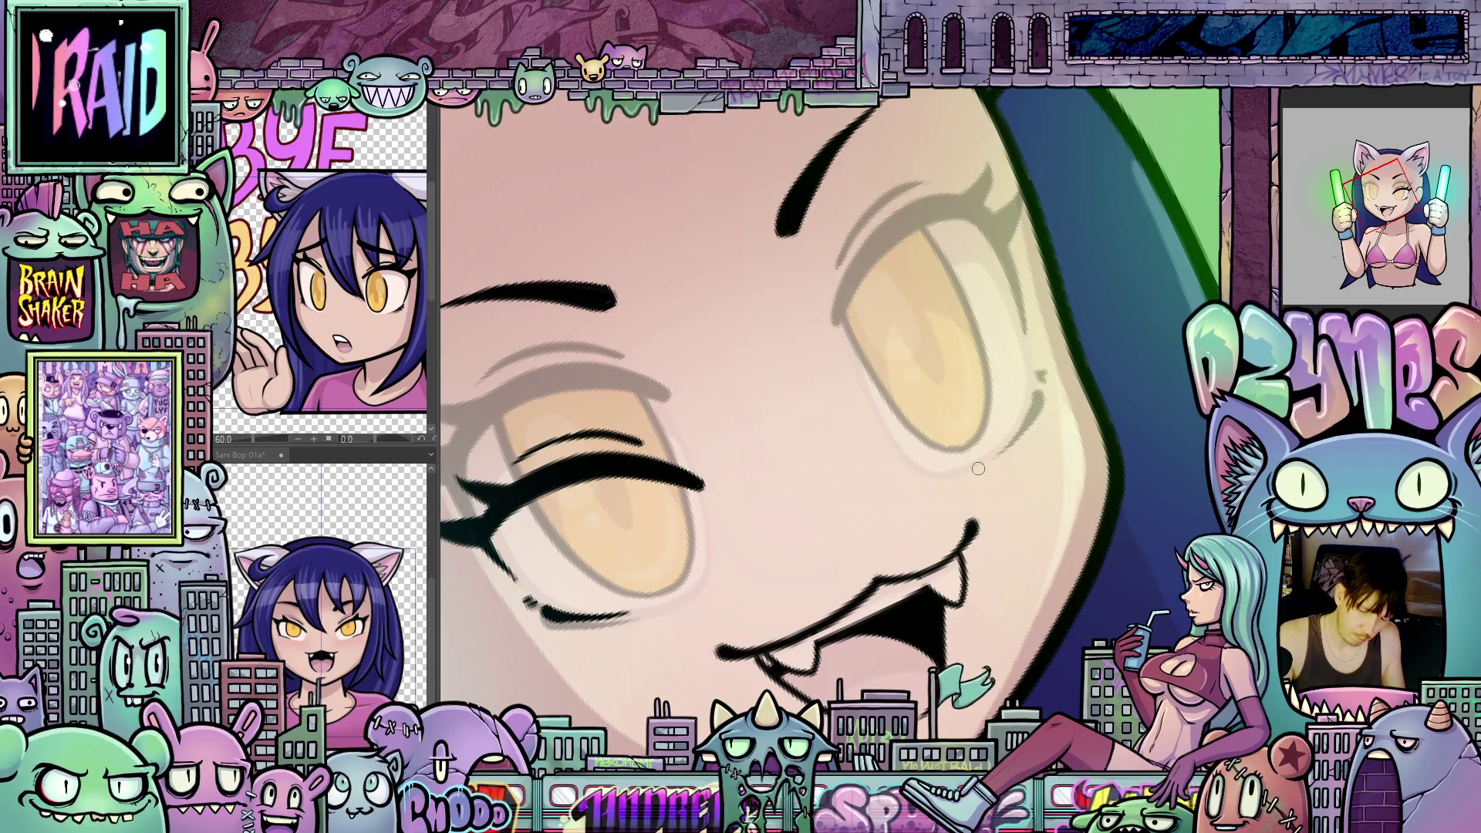
{"action": "left_click_drag", "start_coordinate": [974, 491], "coordinate": [941, 455]}
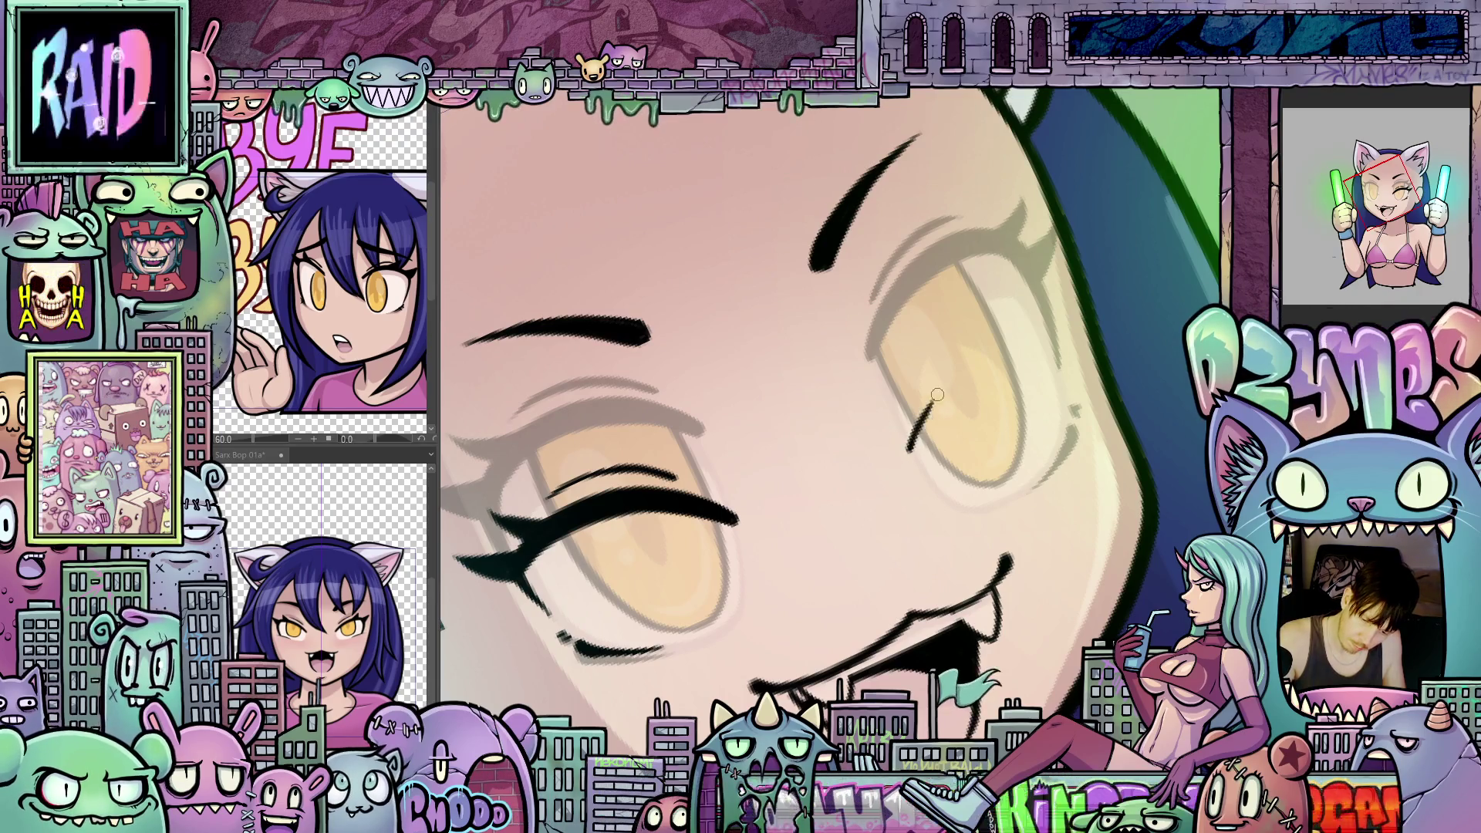
{"action": "left_click_drag", "start_coordinate": [1010, 343], "coordinate": [1059, 333]}
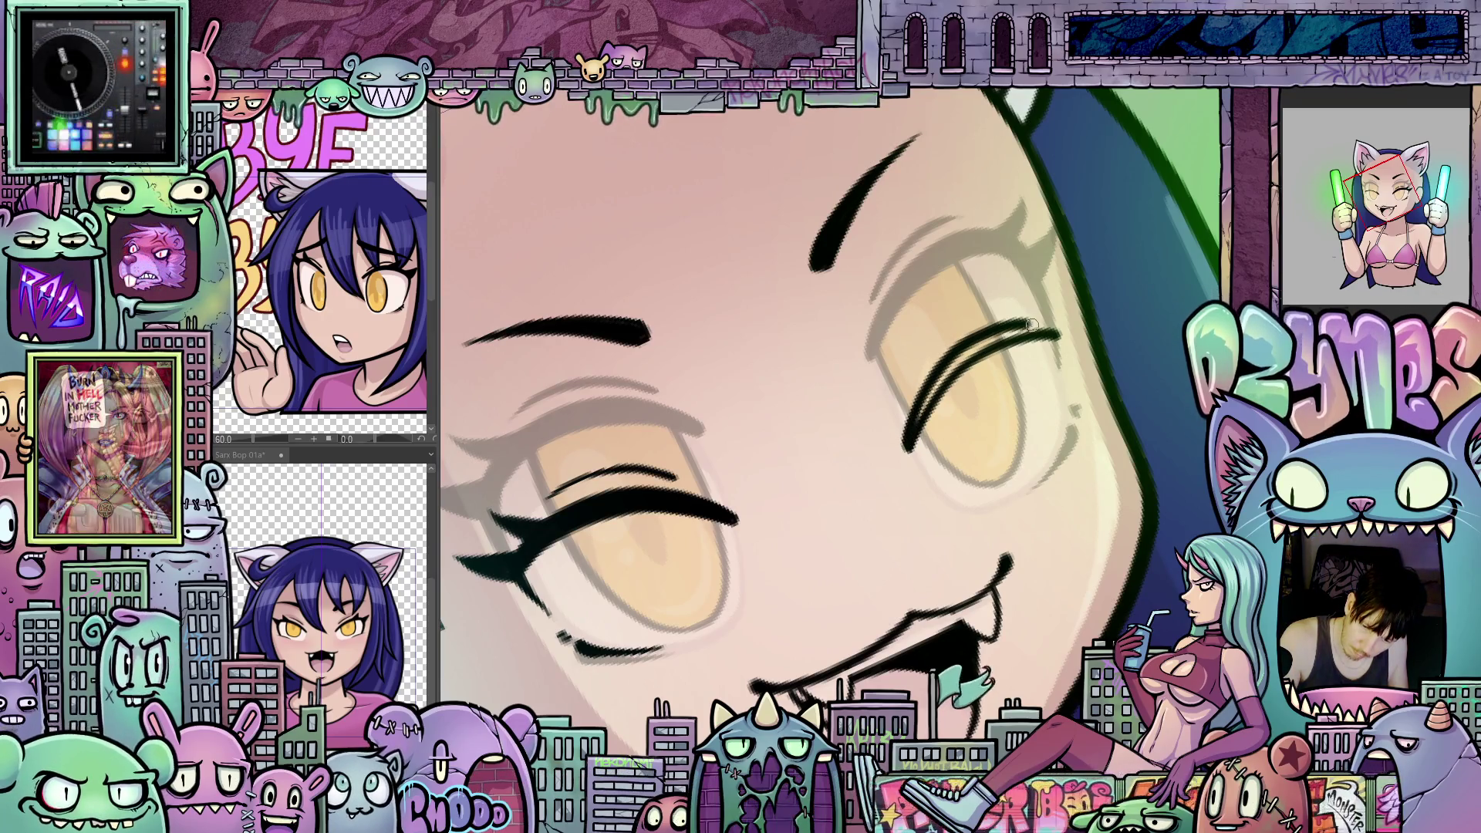
{"action": "mouse_move", "coordinate": [934, 389]}
{"action": "left_mouse_down"}
{"action": "mouse_move", "coordinate": [1002, 336]}
{"action": "mouse_move", "coordinate": [1042, 330]}
{"action": "left_mouse_up"}
{"action": "left_click_drag", "start_coordinate": [937, 373], "coordinate": [1022, 334]}
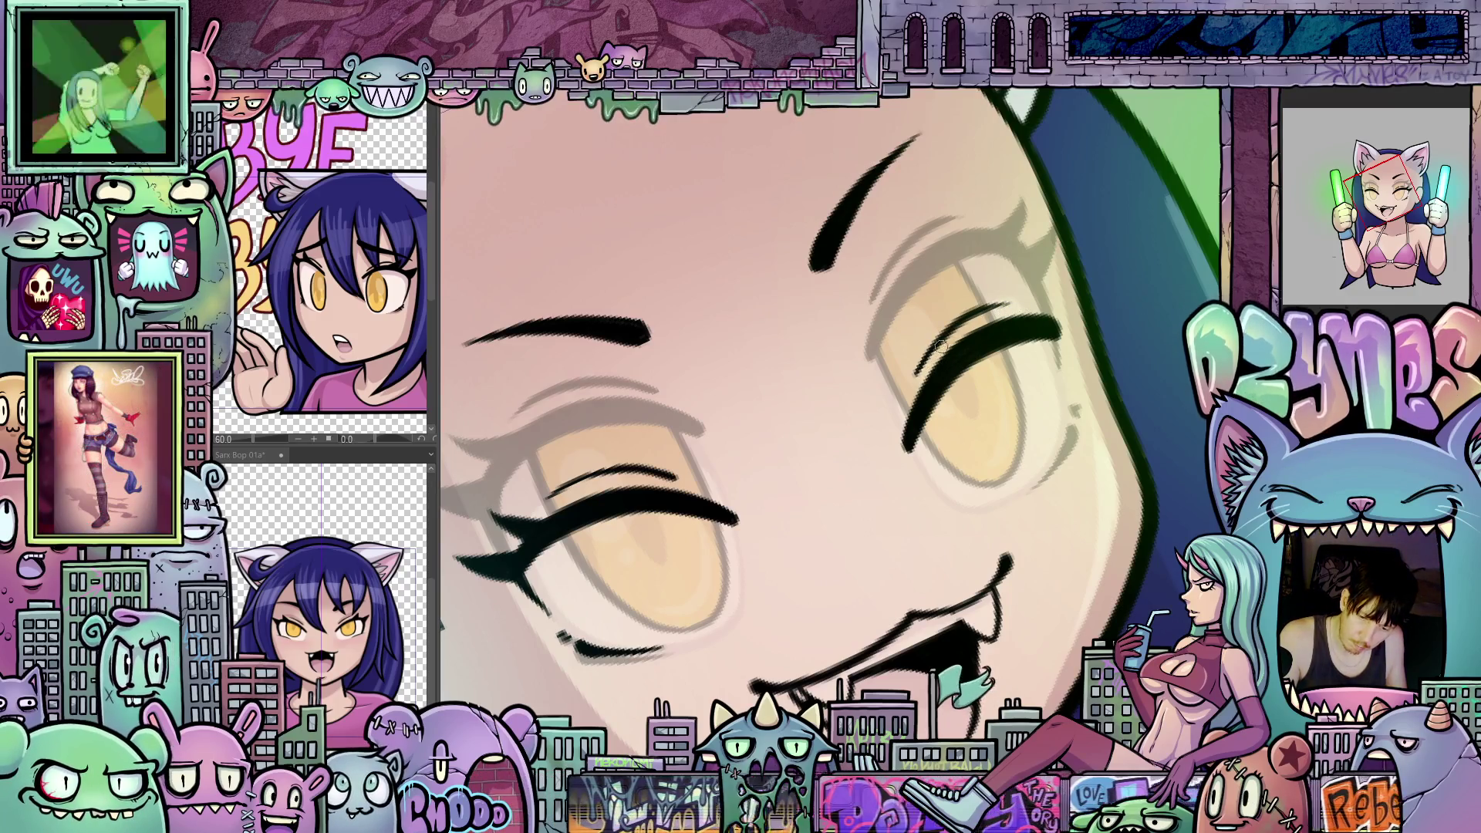
Step: Add a short dark stroke at the eye's edge, then level the view to show the whole face
{"action": "left_click_drag", "start_coordinate": [1047, 341], "coordinate": [1047, 532]}
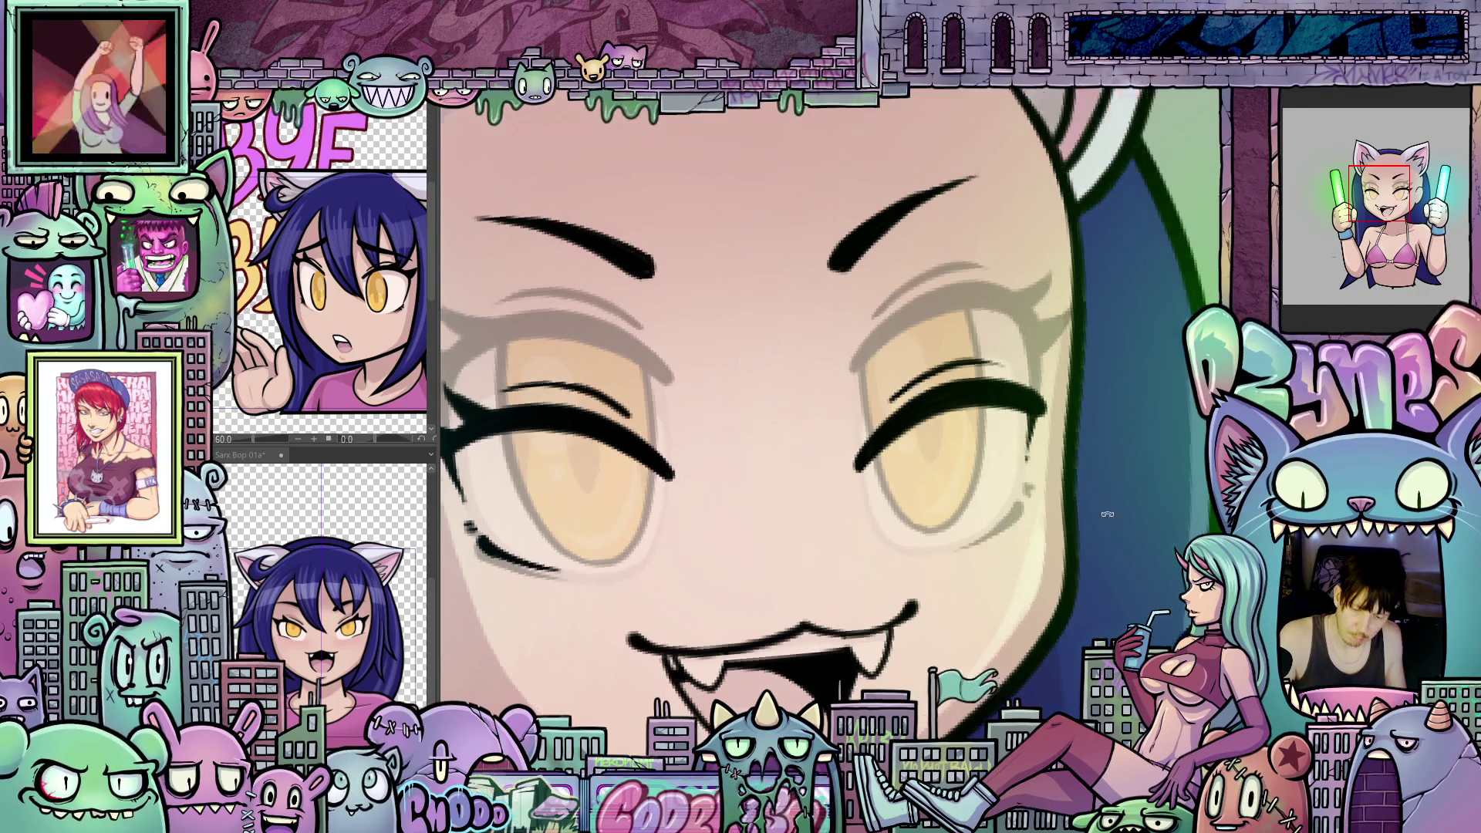
{"action": "left_click_drag", "start_coordinate": [1007, 563], "coordinate": [1011, 433]}
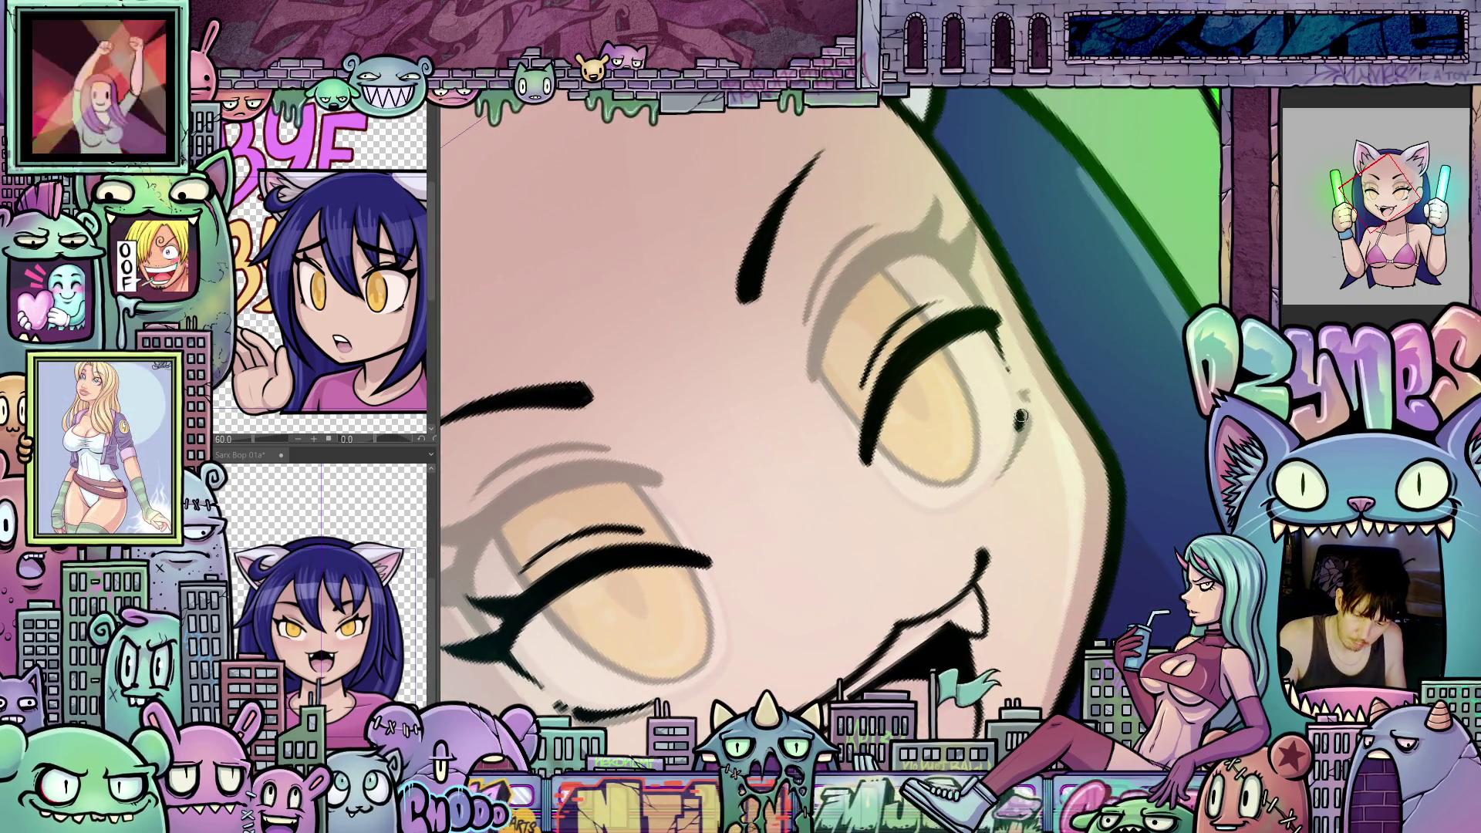
{"action": "left_click_drag", "start_coordinate": [1006, 454], "coordinate": [993, 479]}
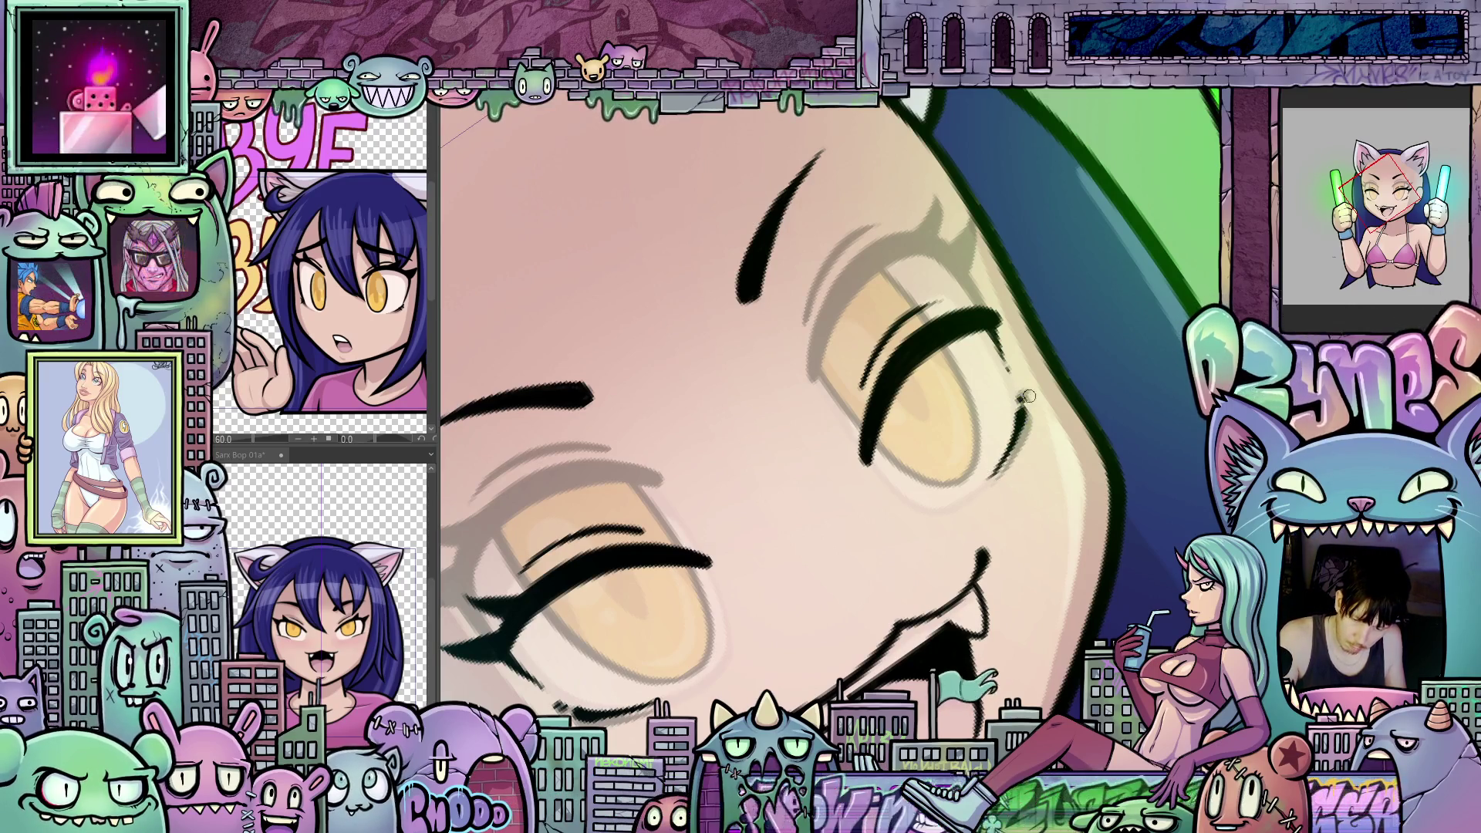
{"action": "left_click_drag", "start_coordinate": [1117, 482], "coordinate": [1065, 560]}
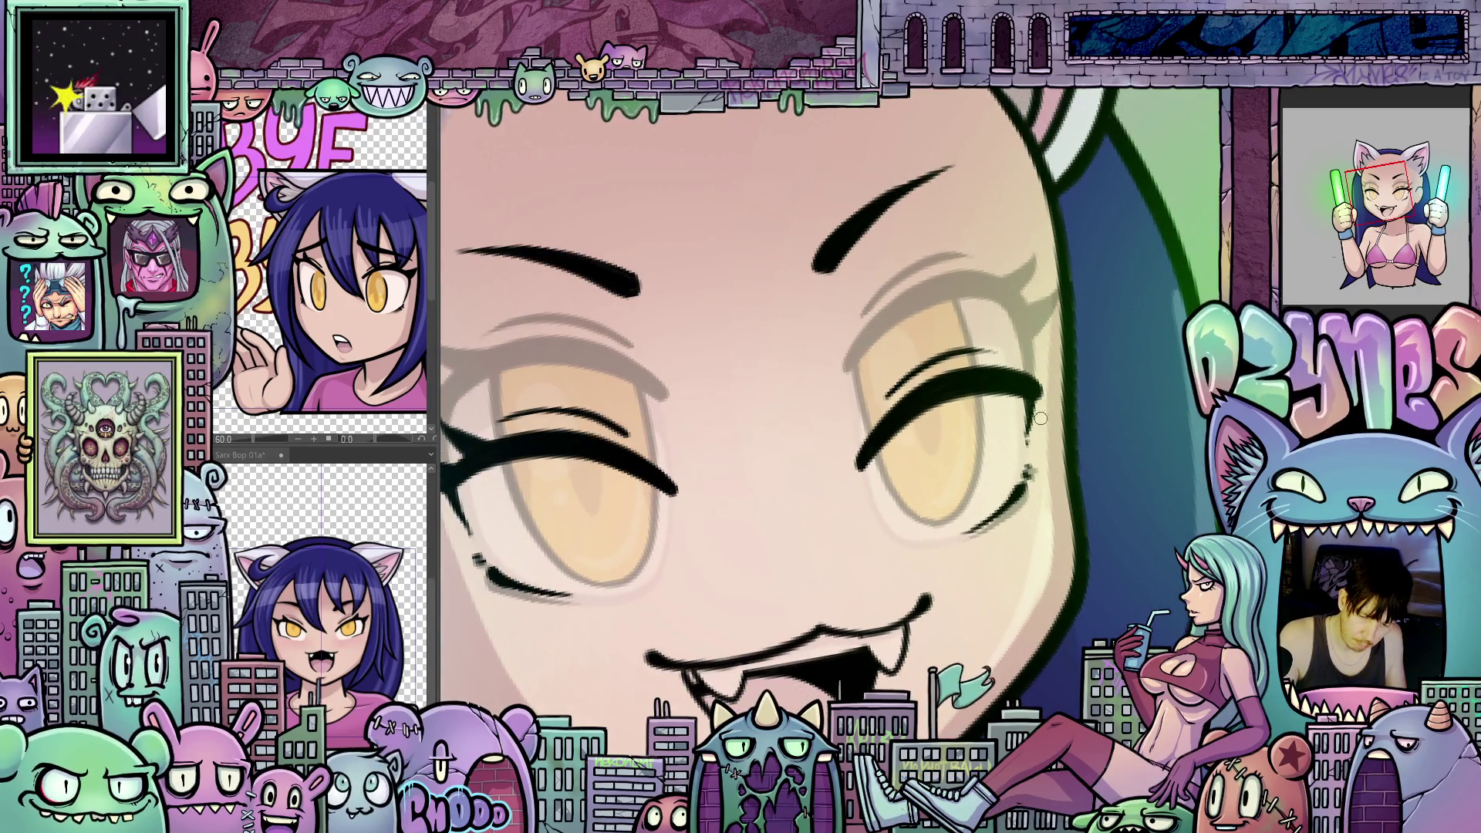
{"action": "left_click_drag", "start_coordinate": [1045, 409], "coordinate": [1102, 385]}
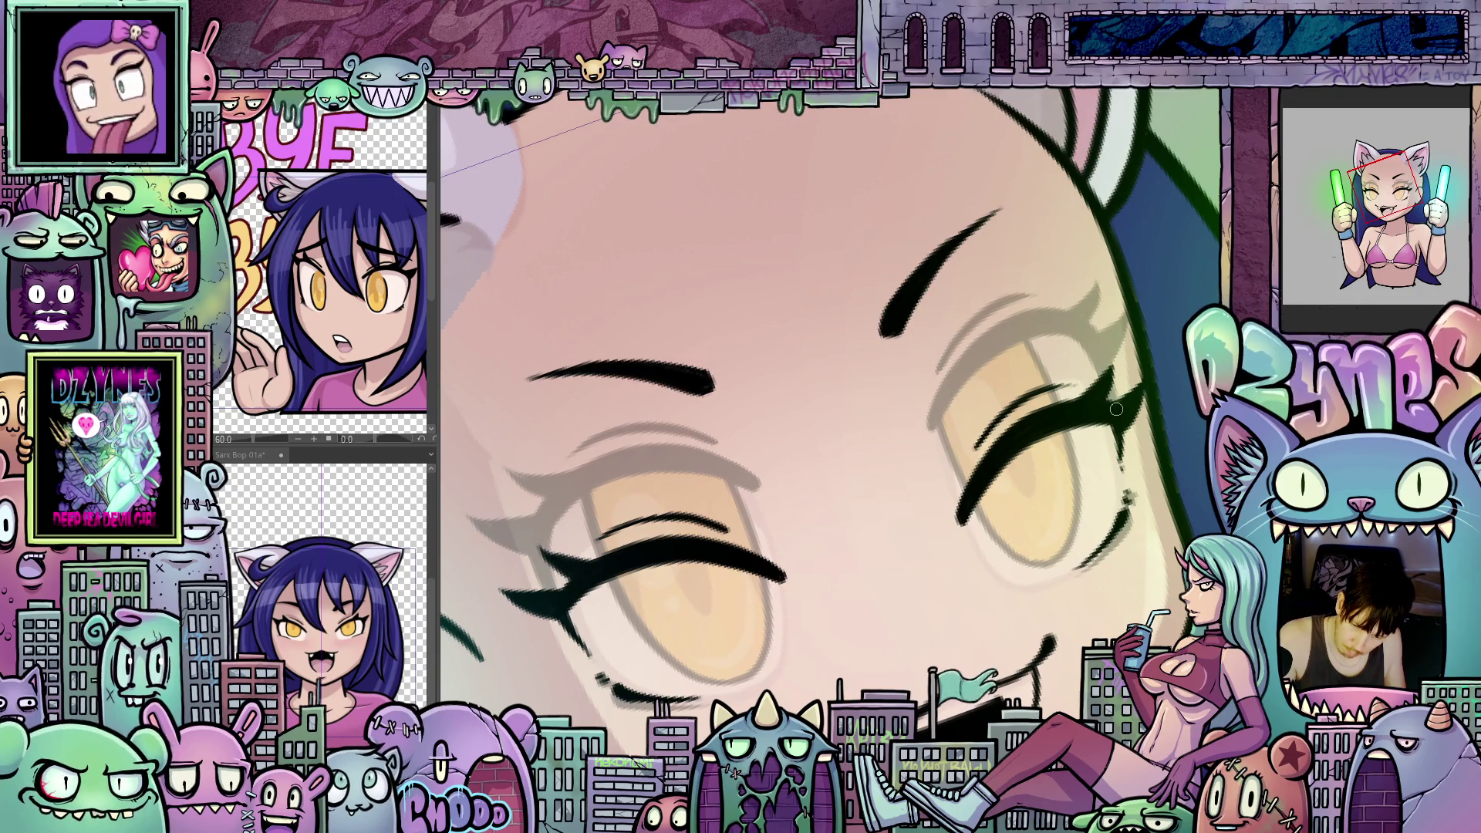
{"action": "left_click_drag", "start_coordinate": [1122, 435], "coordinate": [1113, 502]}
{"action": "scroll", "coordinate": [1113, 503], "scroll_direction": "down", "scroll_amount": 2}
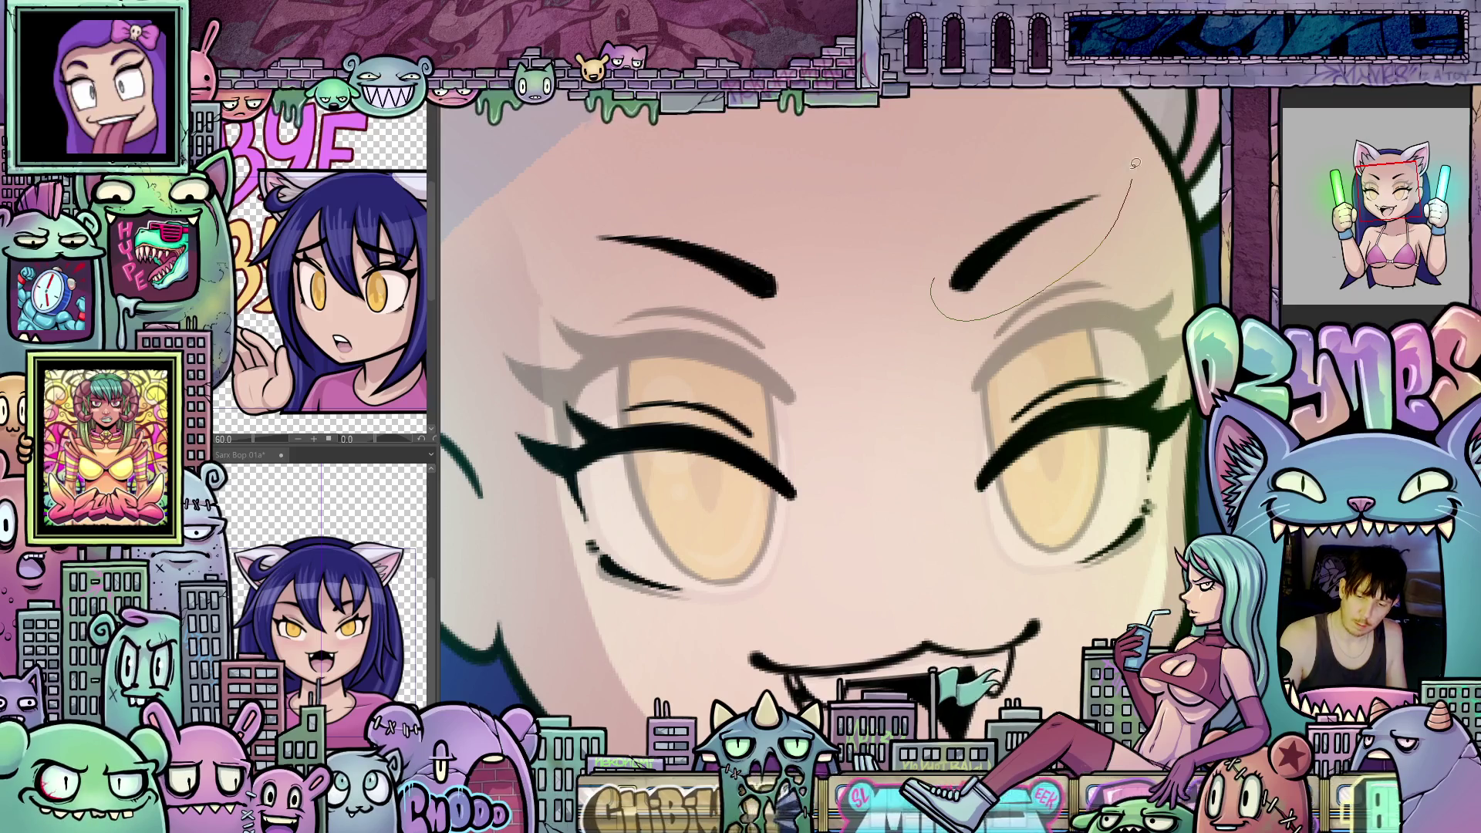
Step: Lasso the right eyebrow and transform it slightly lower
{"action": "left_click_drag", "start_coordinate": [1136, 169], "coordinate": [935, 295]}
{"action": "key", "text": "ctrl+t"}
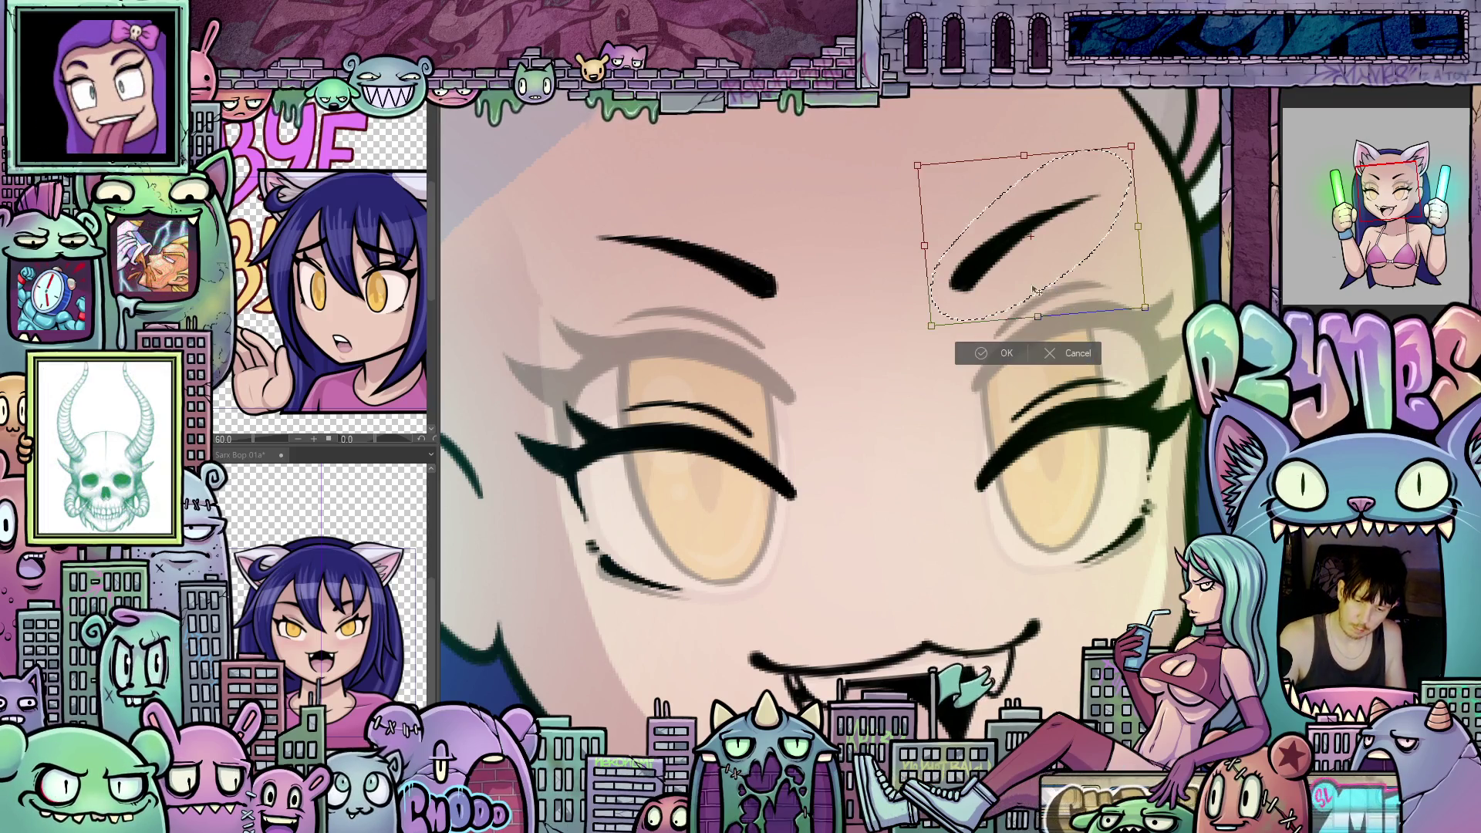
{"action": "left_click_drag", "start_coordinate": [1035, 291], "coordinate": [1043, 310]}
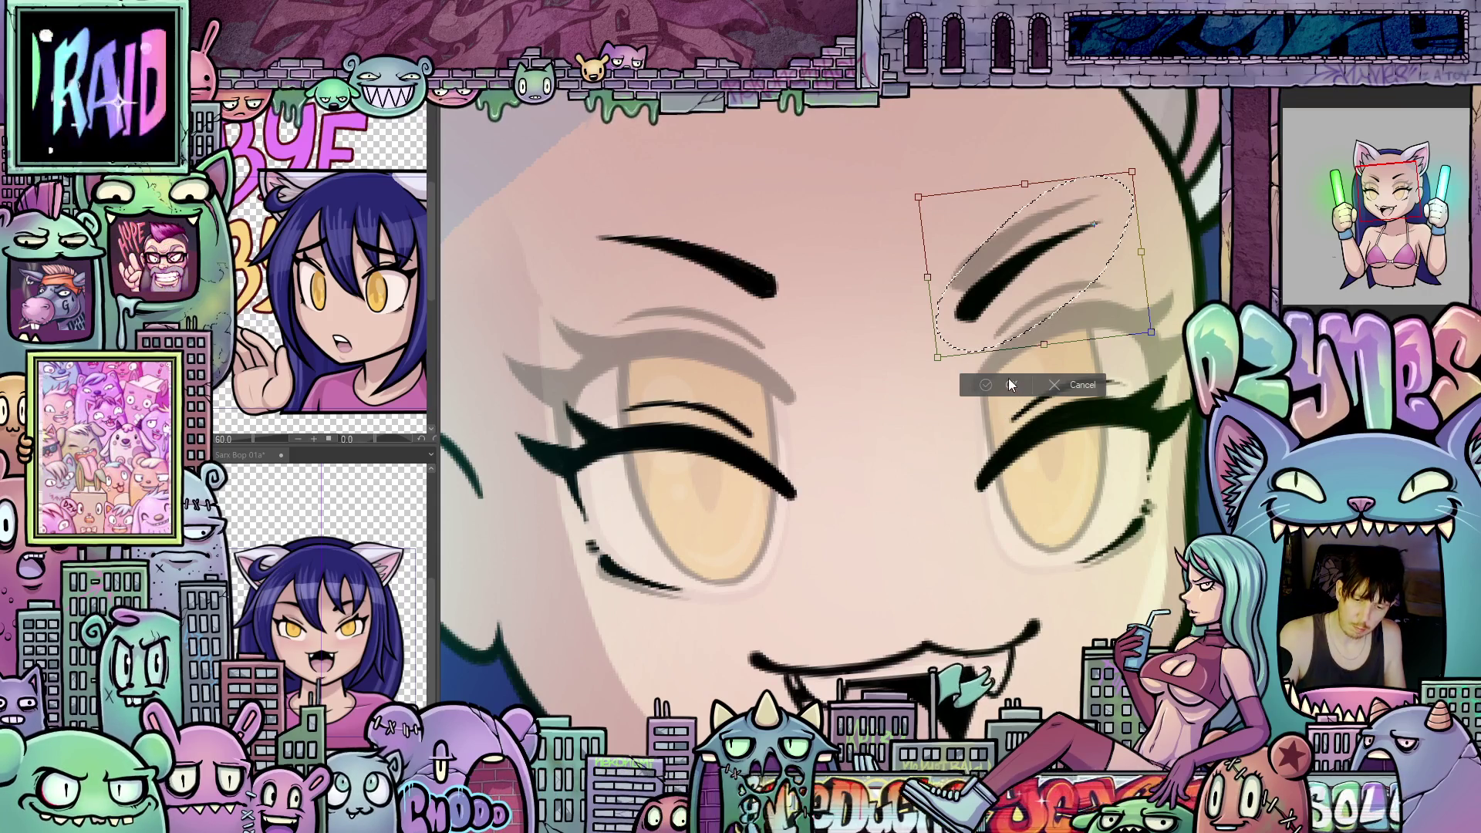
{"action": "left_click", "coordinate": [1010, 385]}
Step: Lasso the left eyebrow, move it lower with a slight tilt, confirm and deselect
{"action": "left_click_drag", "start_coordinate": [756, 217], "coordinate": [829, 343]}
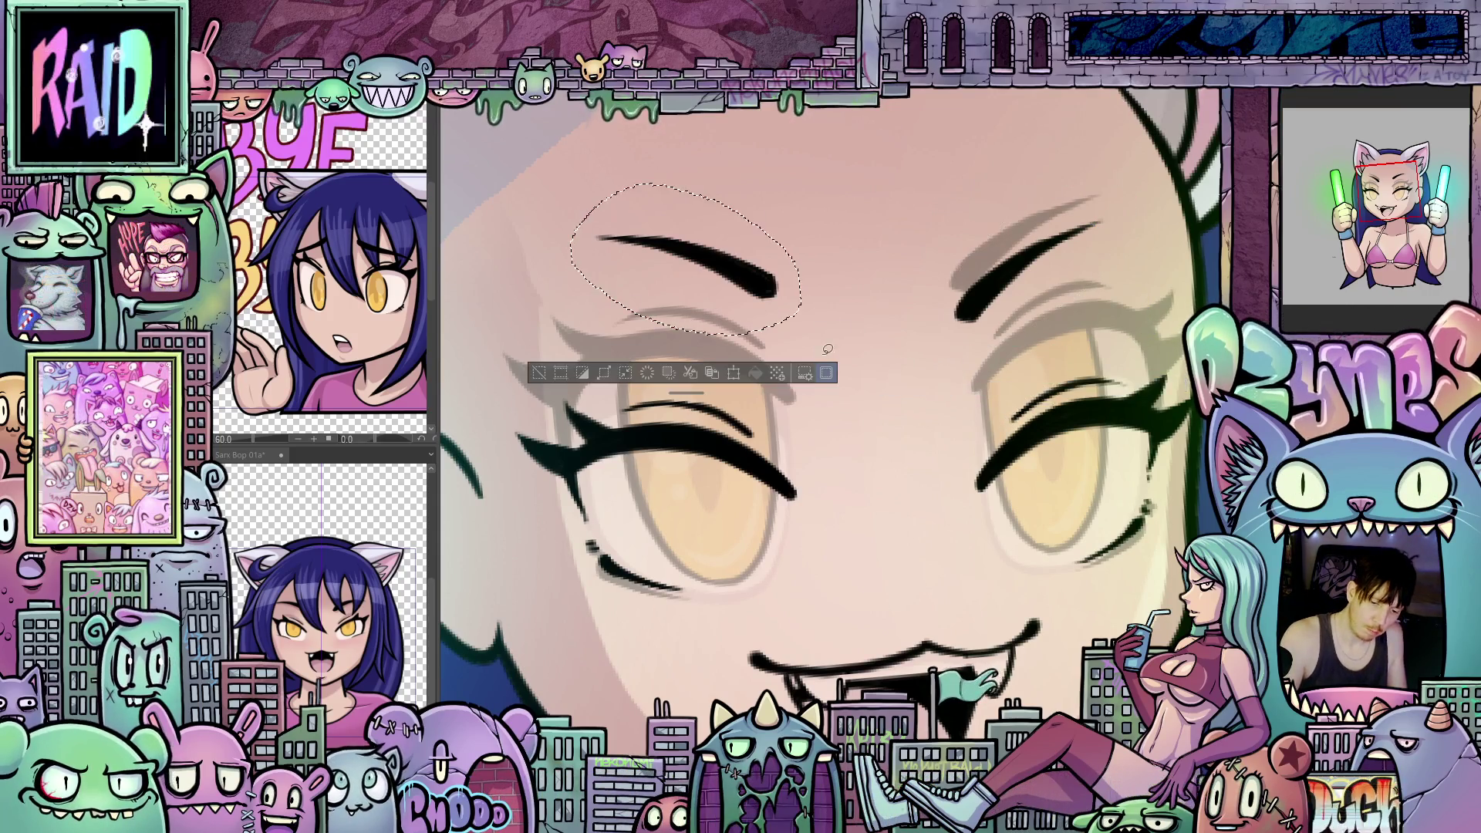
{"action": "left_click", "coordinate": [730, 374]}
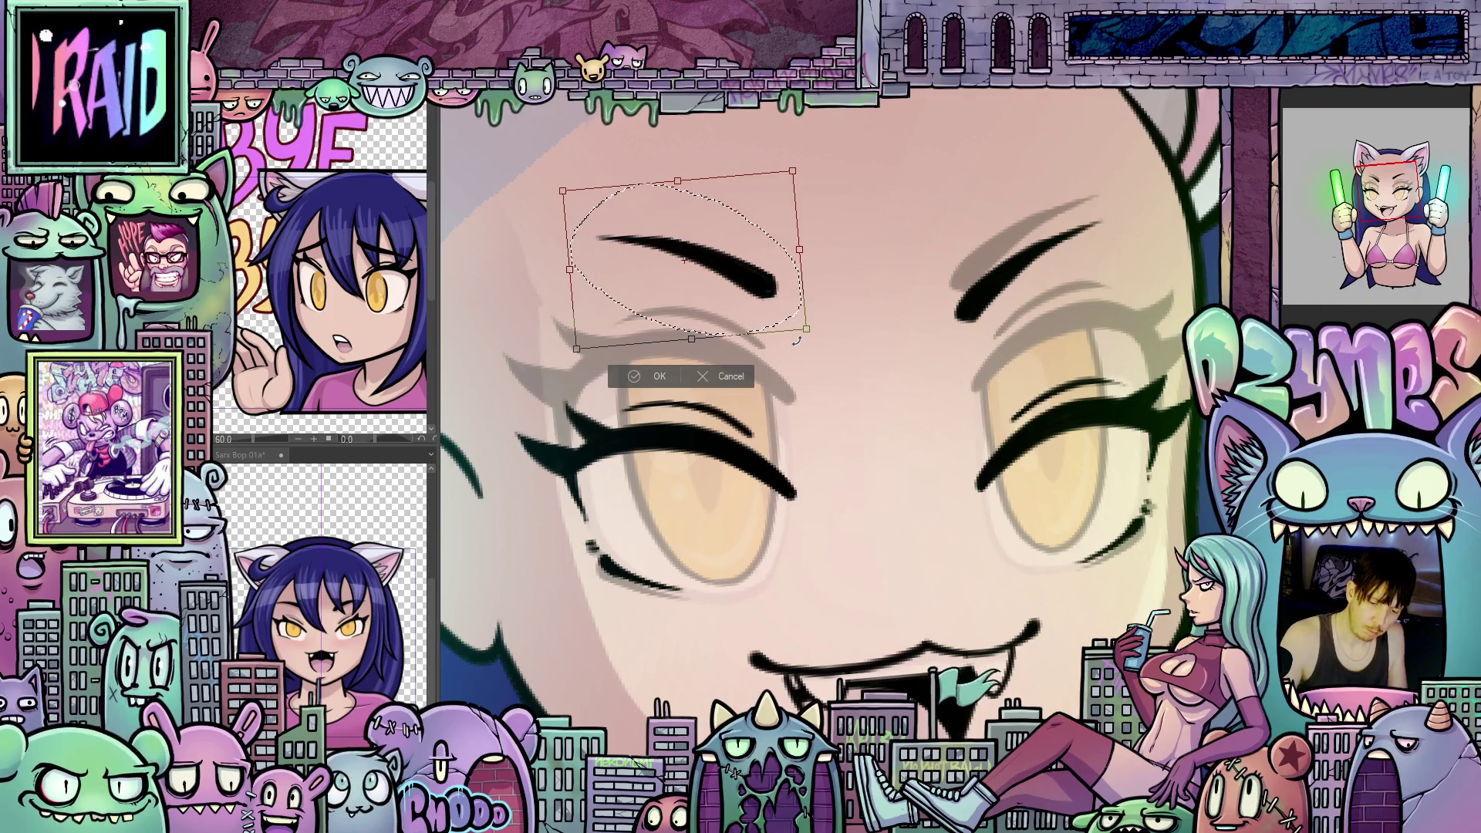
{"action": "mouse_move", "coordinate": [685, 261]}
{"action": "left_mouse_down"}
{"action": "mouse_move", "coordinate": [687, 287]}
{"action": "mouse_move", "coordinate": [636, 279]}
{"action": "left_mouse_up"}
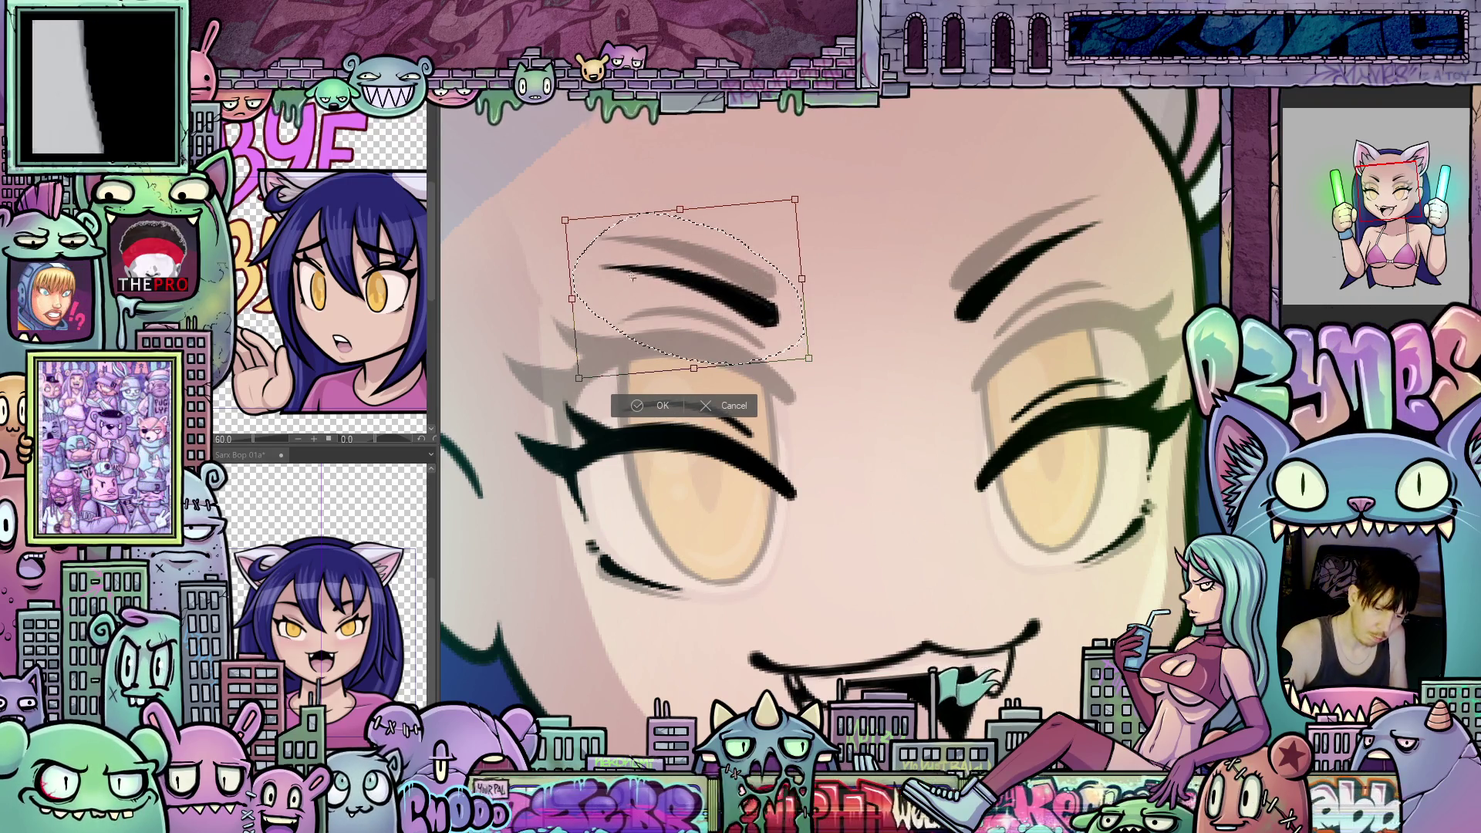
{"action": "left_click_drag", "start_coordinate": [822, 322], "coordinate": [823, 331]}
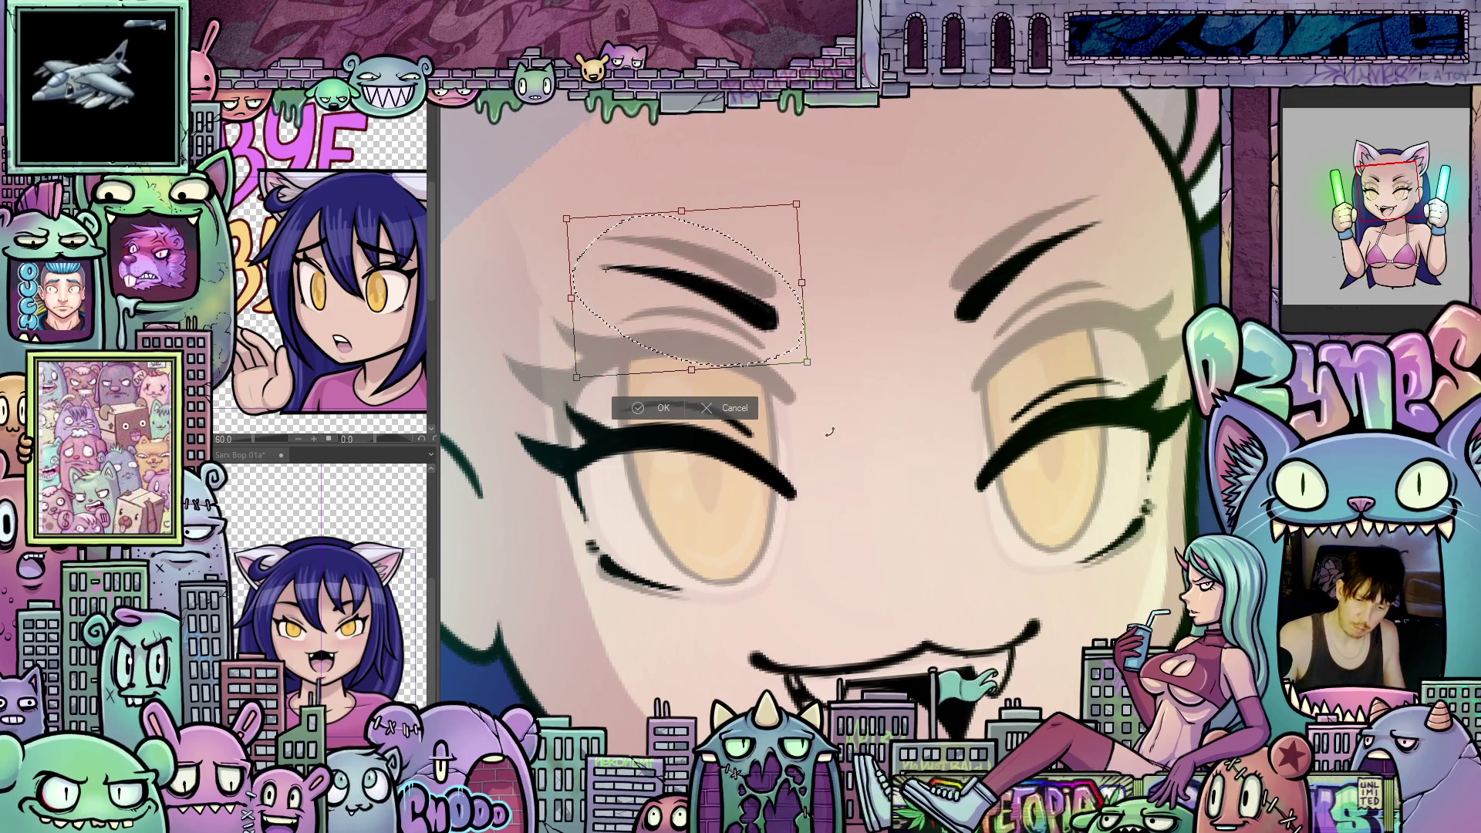
{"action": "left_click", "coordinate": [662, 407]}
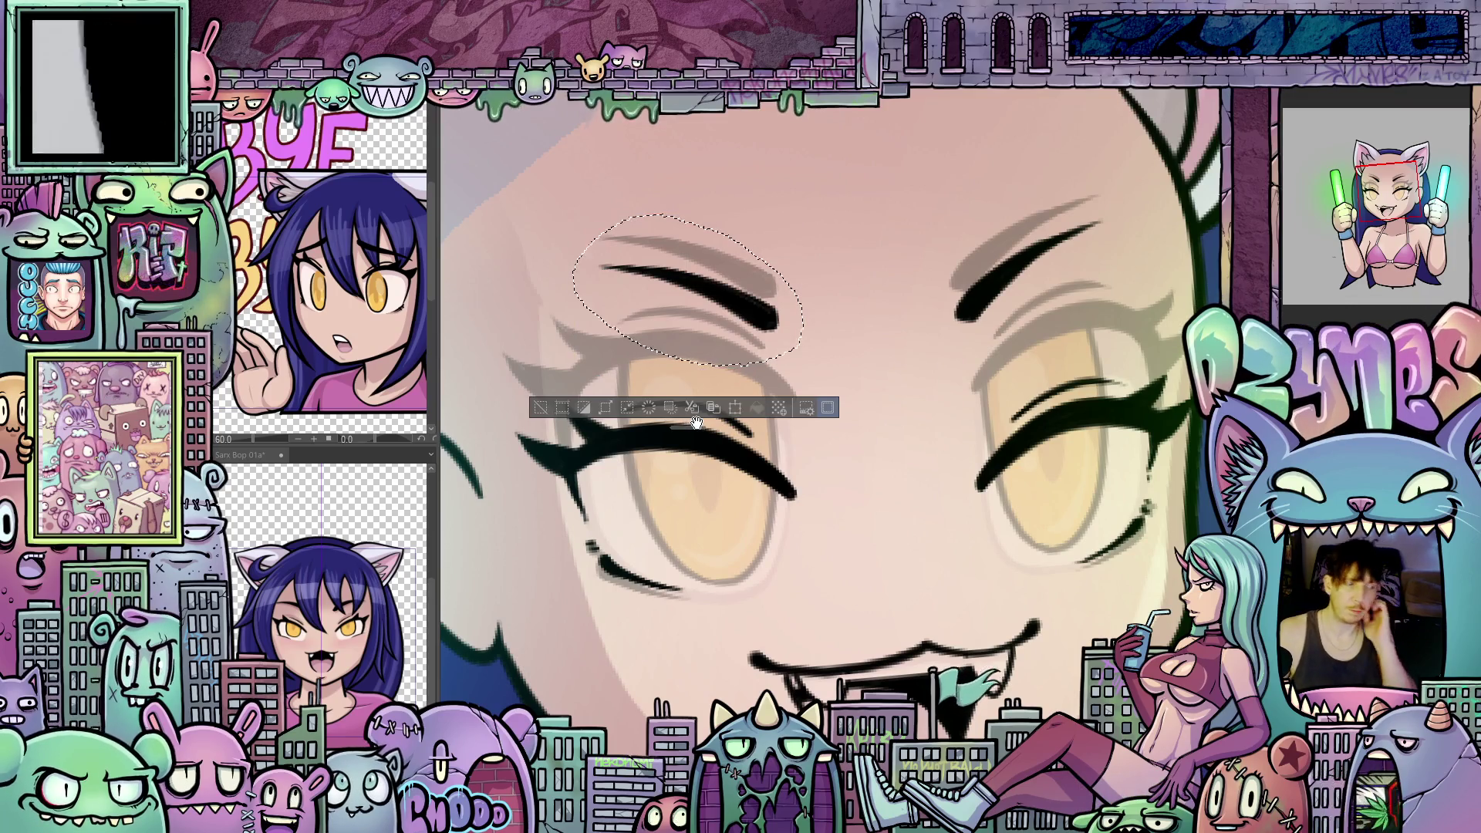
{"action": "key", "text": "ctrl+d"}
{"action": "scroll", "coordinate": [696, 422], "scroll_direction": "down", "scroll_amount": 1}
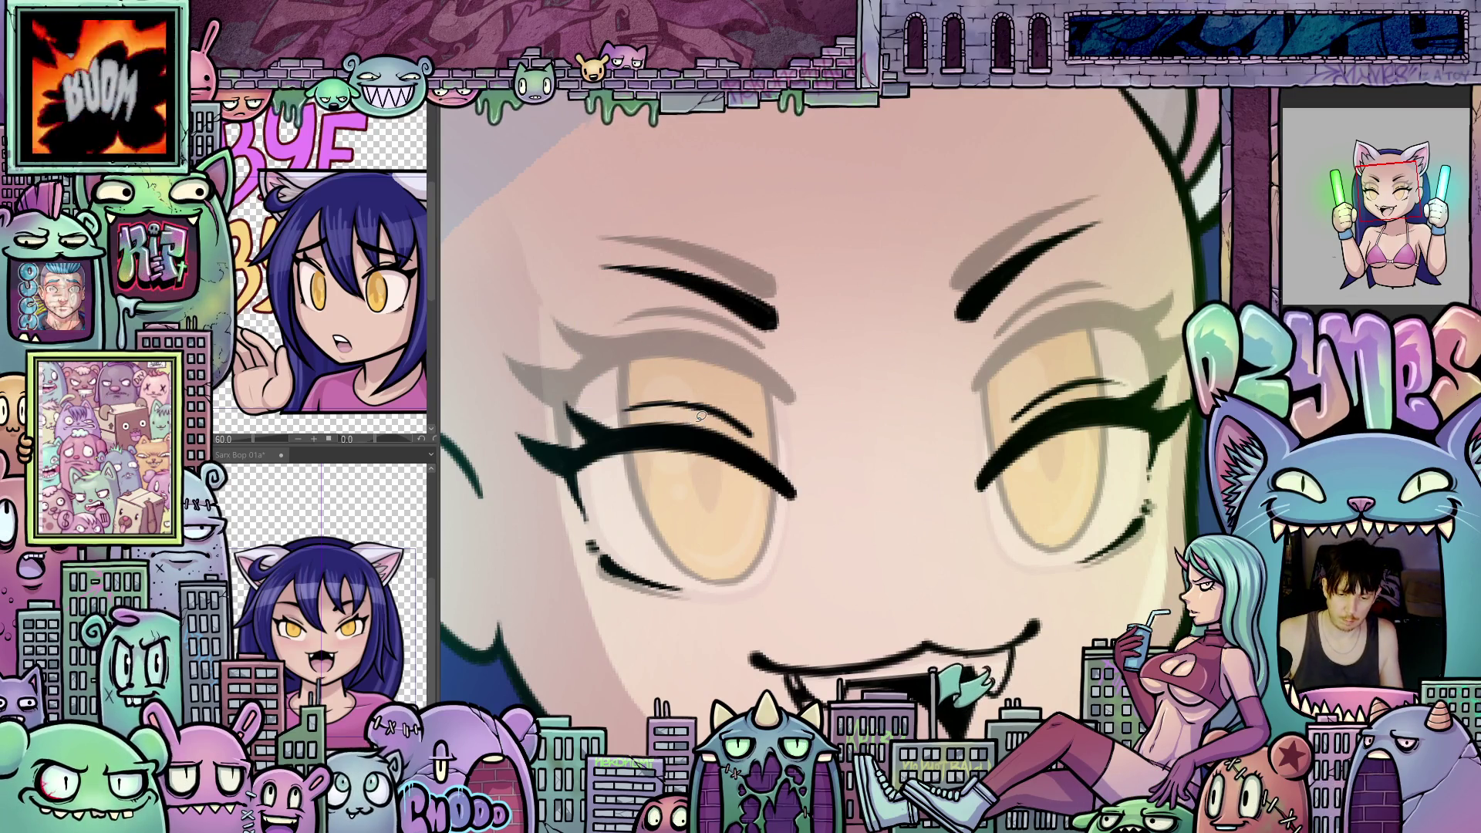
{"action": "scroll", "coordinate": [903, 566], "scroll_direction": "down", "scroll_amount": 3}
{"action": "scroll", "coordinate": [902, 564], "scroll_direction": "up", "scroll_amount": 1}
{"action": "scroll", "coordinate": [903, 564], "scroll_direction": "up", "scroll_amount": 2}
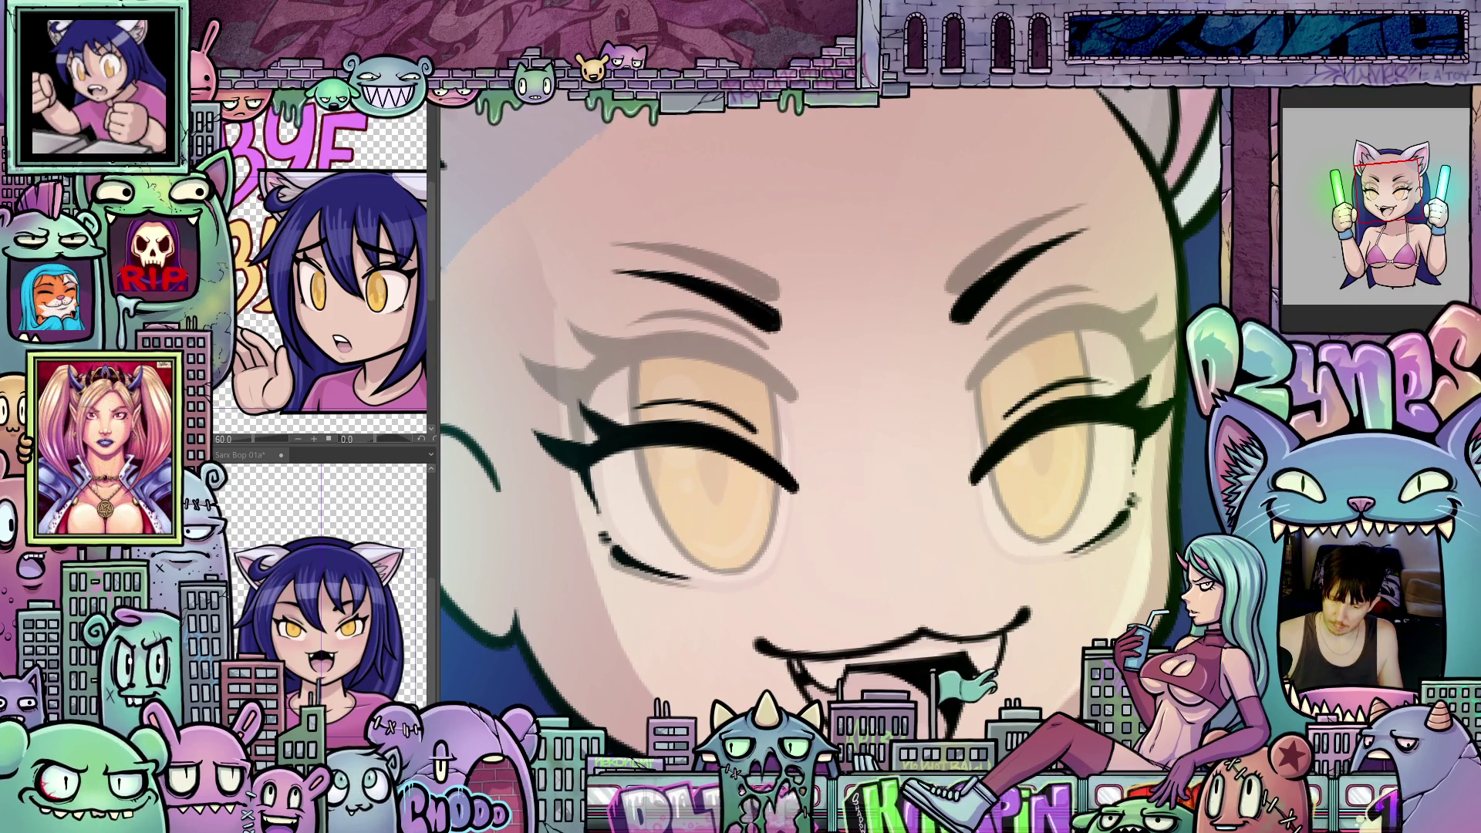
Step: Restore the full-colour eyes, ink a curved eyelid line, lighten the selected eye area and deselect
{"action": "key", "text": "ctrl+z"}
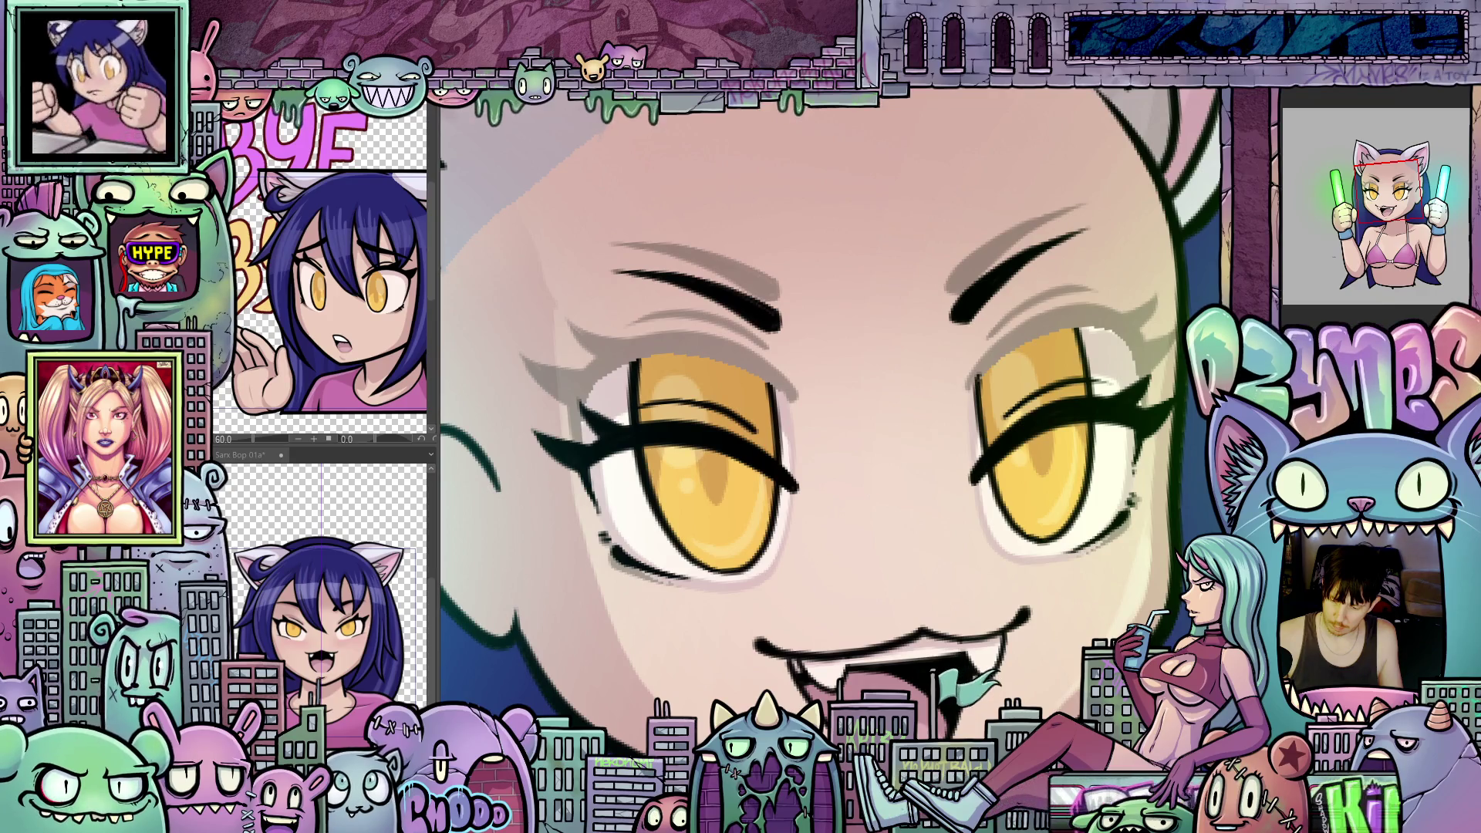
{"action": "left_click_drag", "start_coordinate": [1164, 545], "coordinate": [986, 372]}
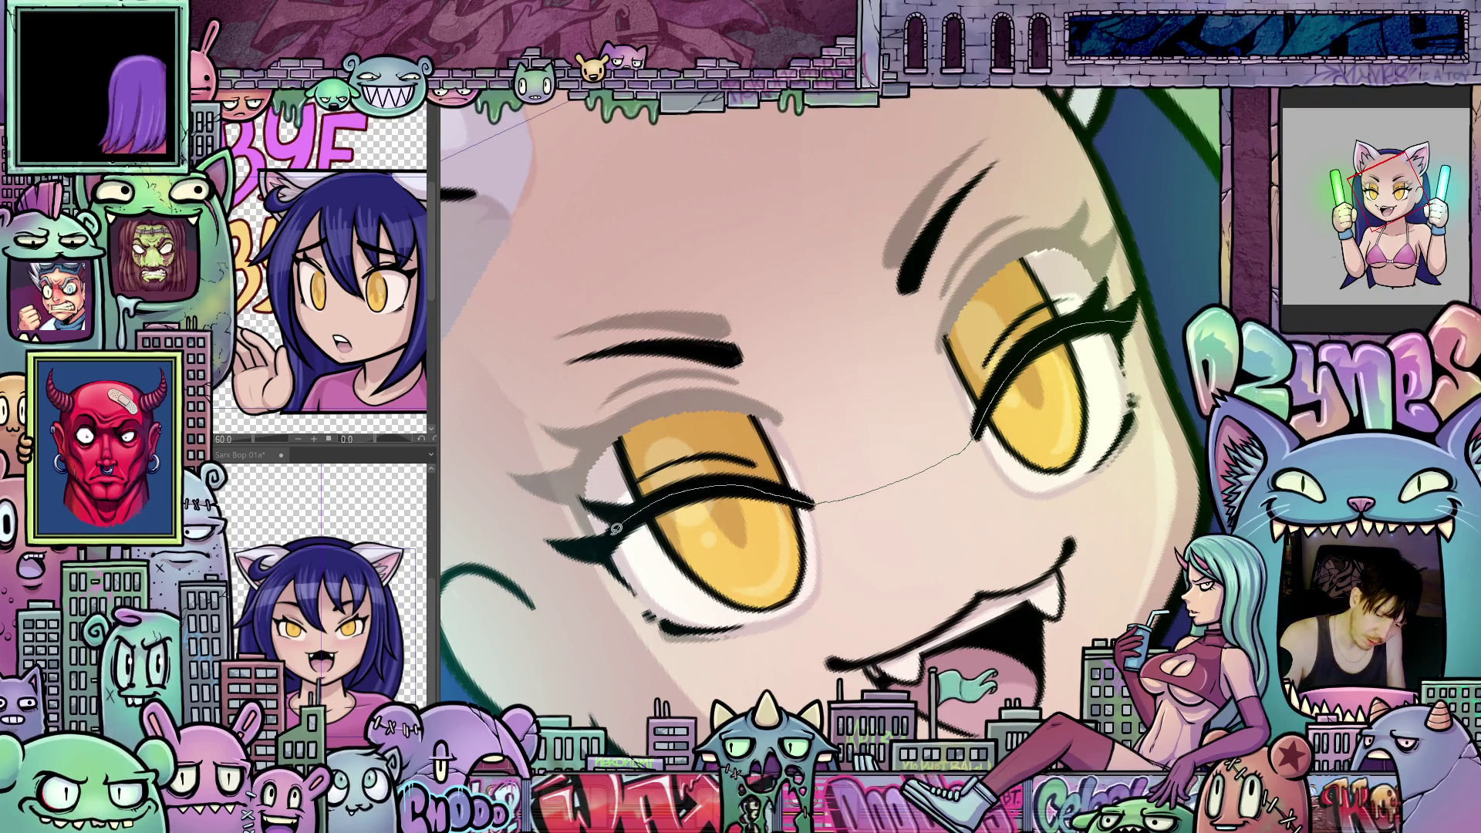
{"action": "left_click_drag", "start_coordinate": [810, 498], "coordinate": [591, 561]}
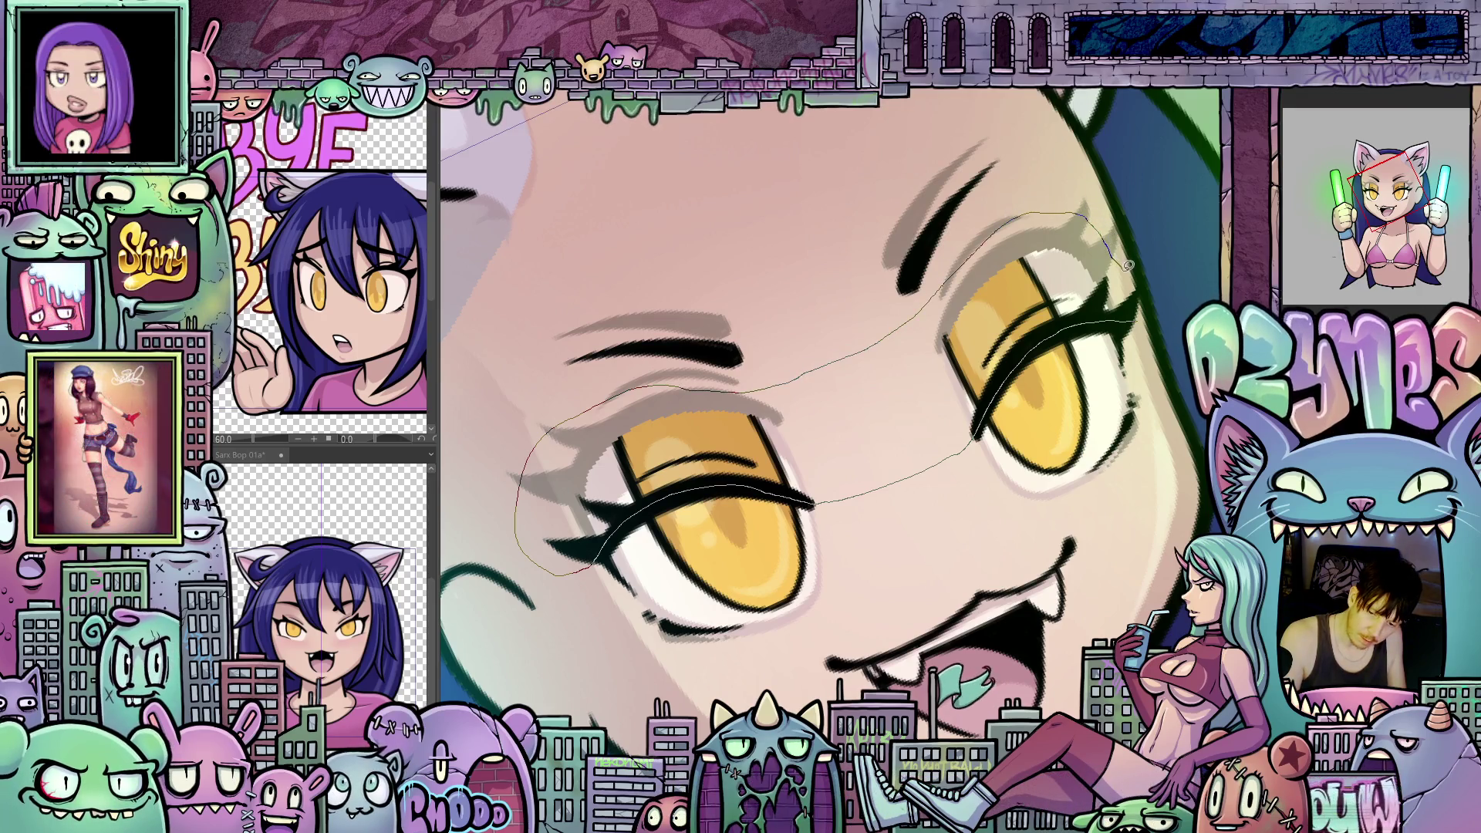
{"action": "left_click_drag", "start_coordinate": [1129, 264], "coordinate": [1128, 310]}
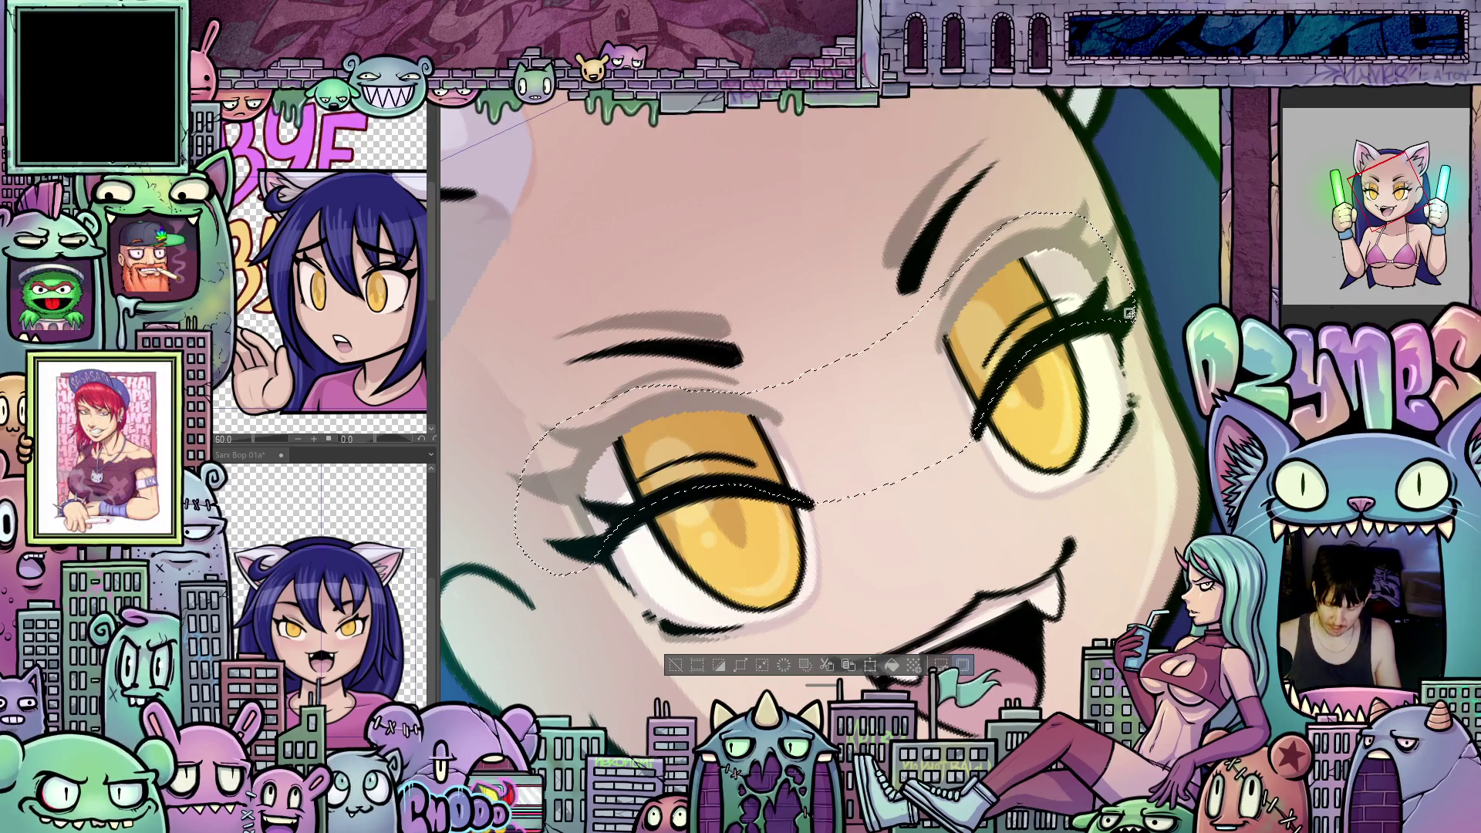
{"action": "key", "text": "Delete"}
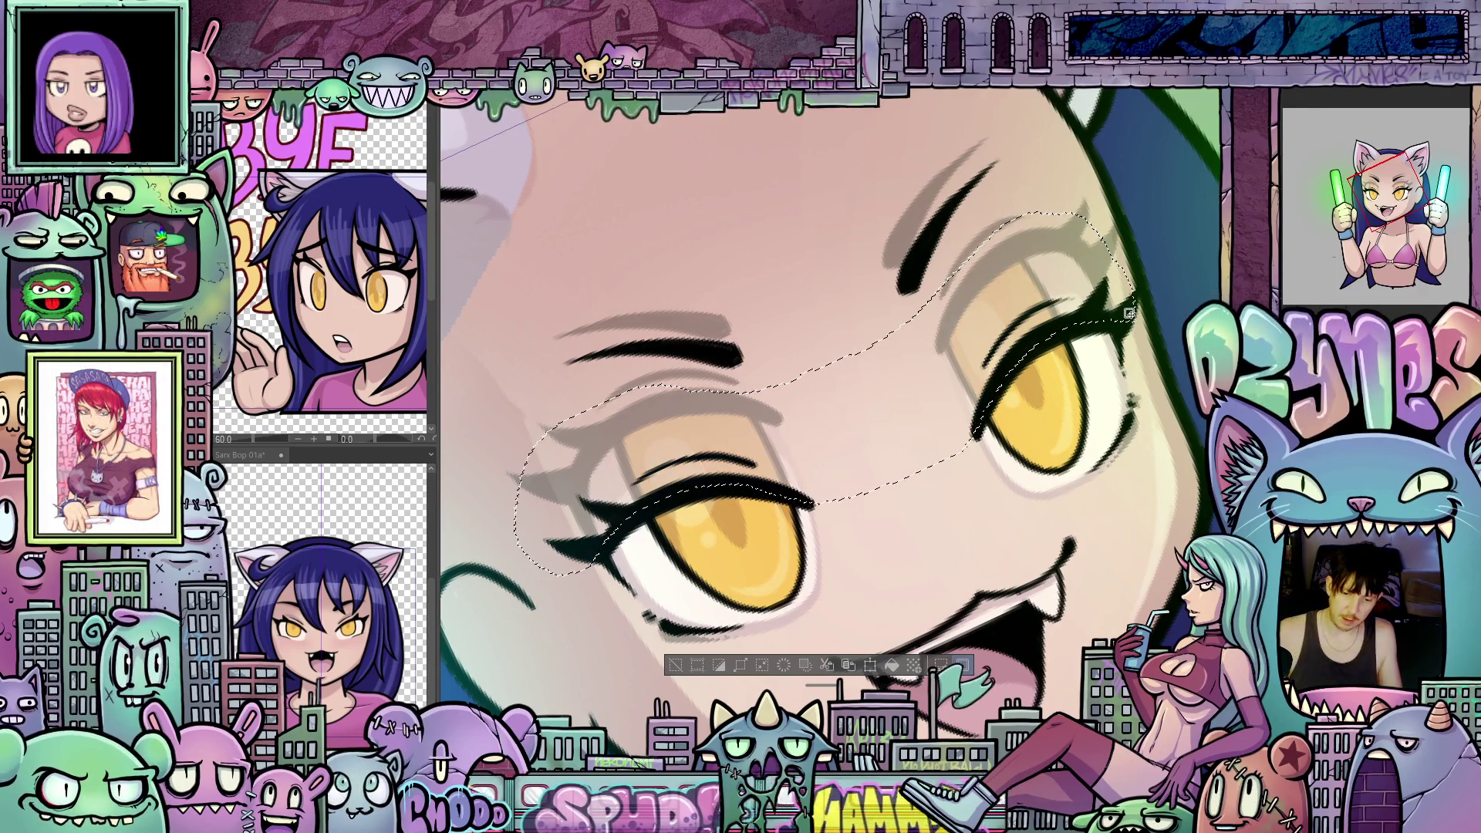
{"action": "key", "text": "ctrl+d"}
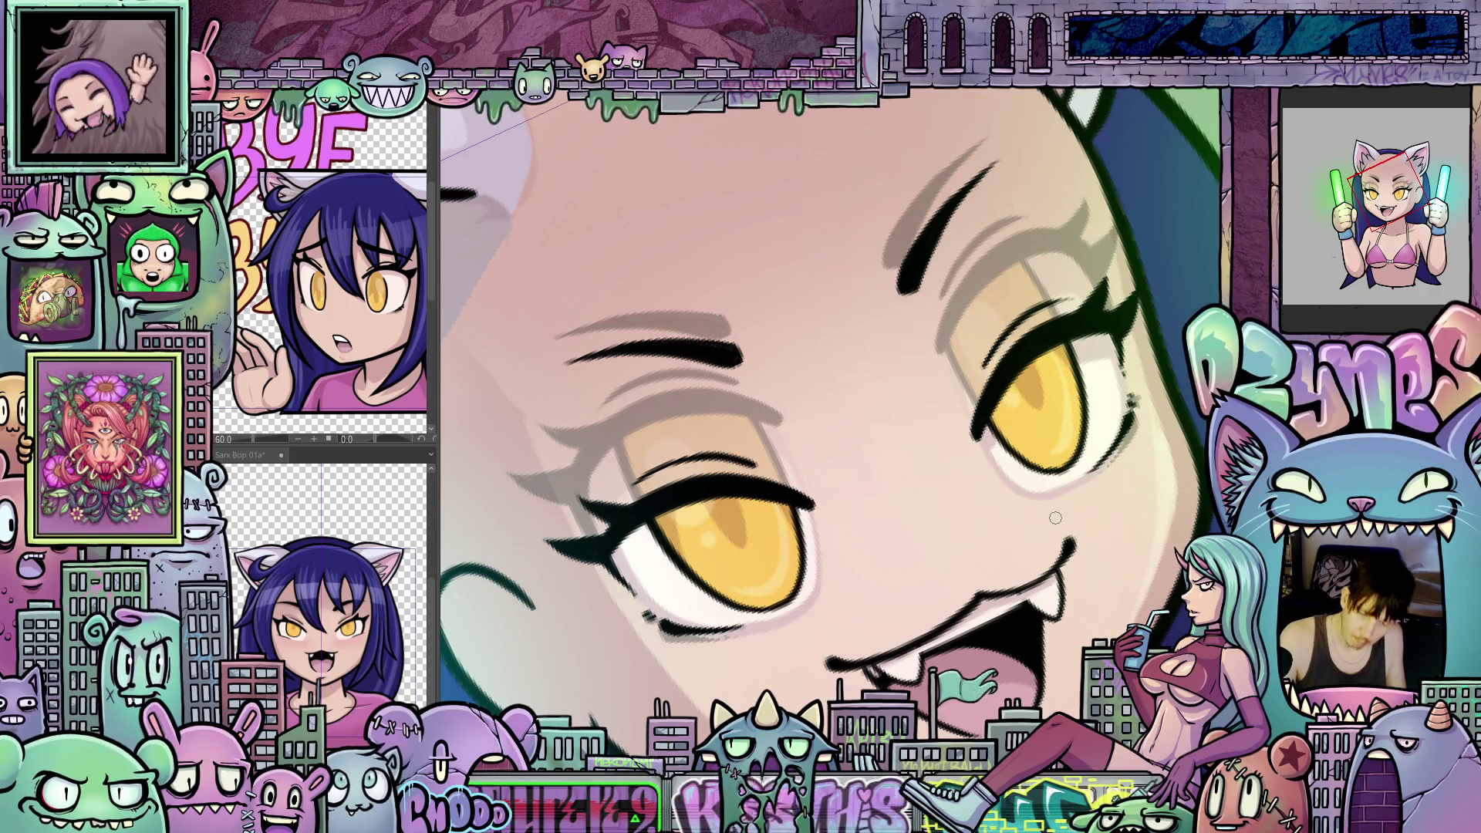
Step: Rotate the canvas so the face sits nearly upright for eye work
{"action": "left_click_drag", "start_coordinate": [1055, 518], "coordinate": [1061, 332]}
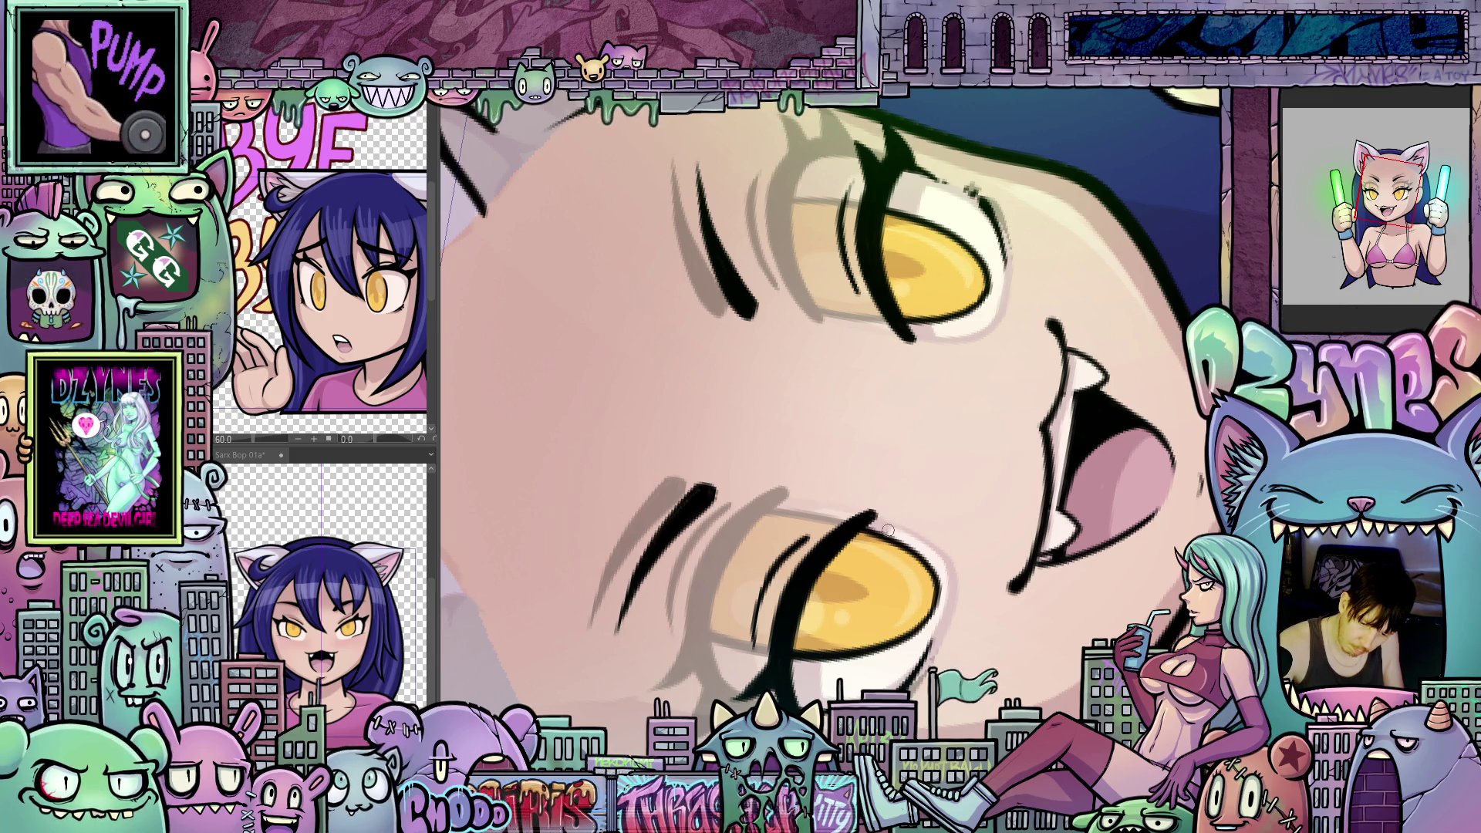
{"action": "left_click_drag", "start_coordinate": [956, 467], "coordinate": [1065, 648]}
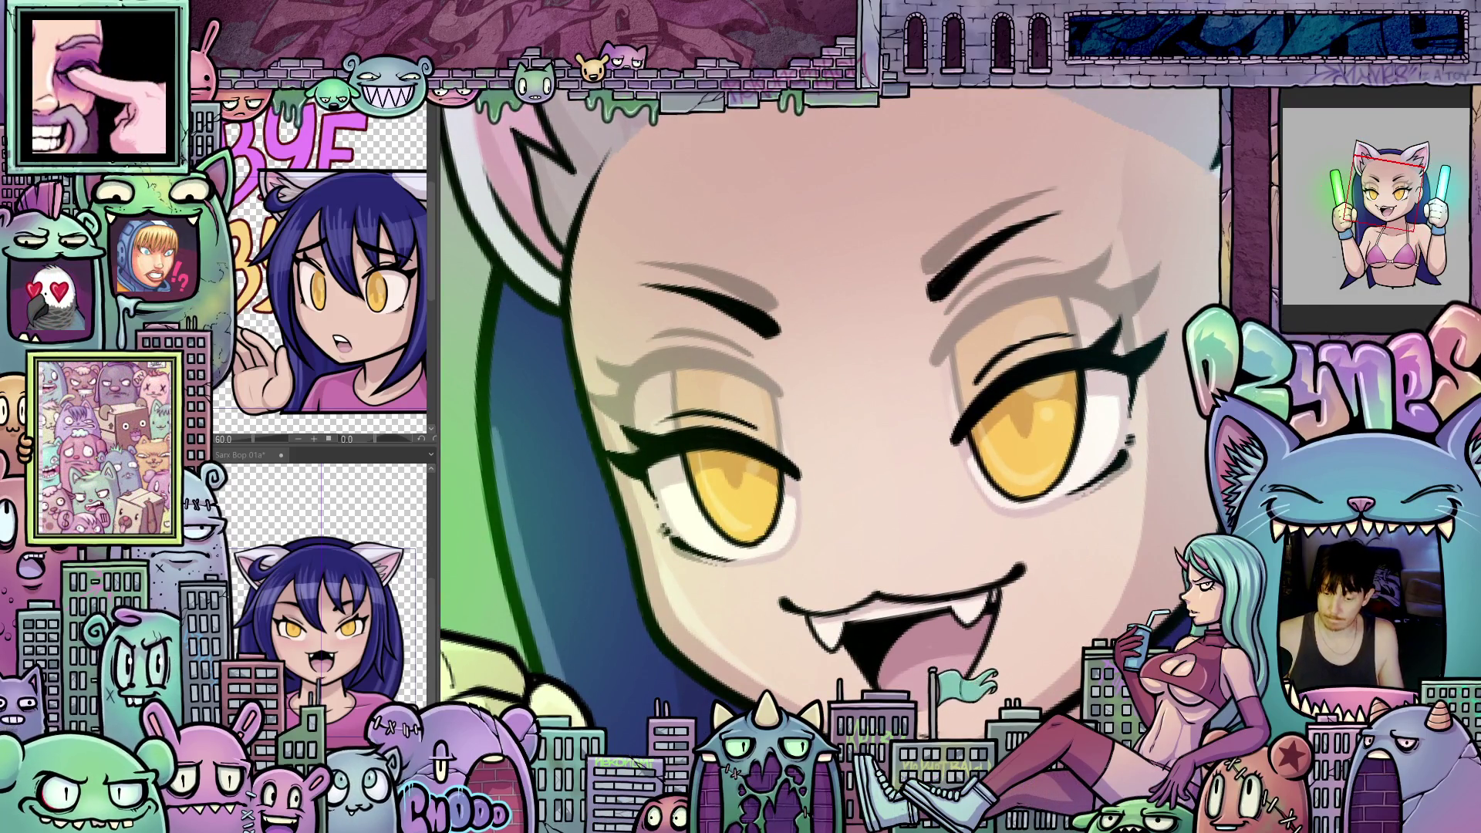
{"action": "right_click", "coordinate": [1297, 264]}
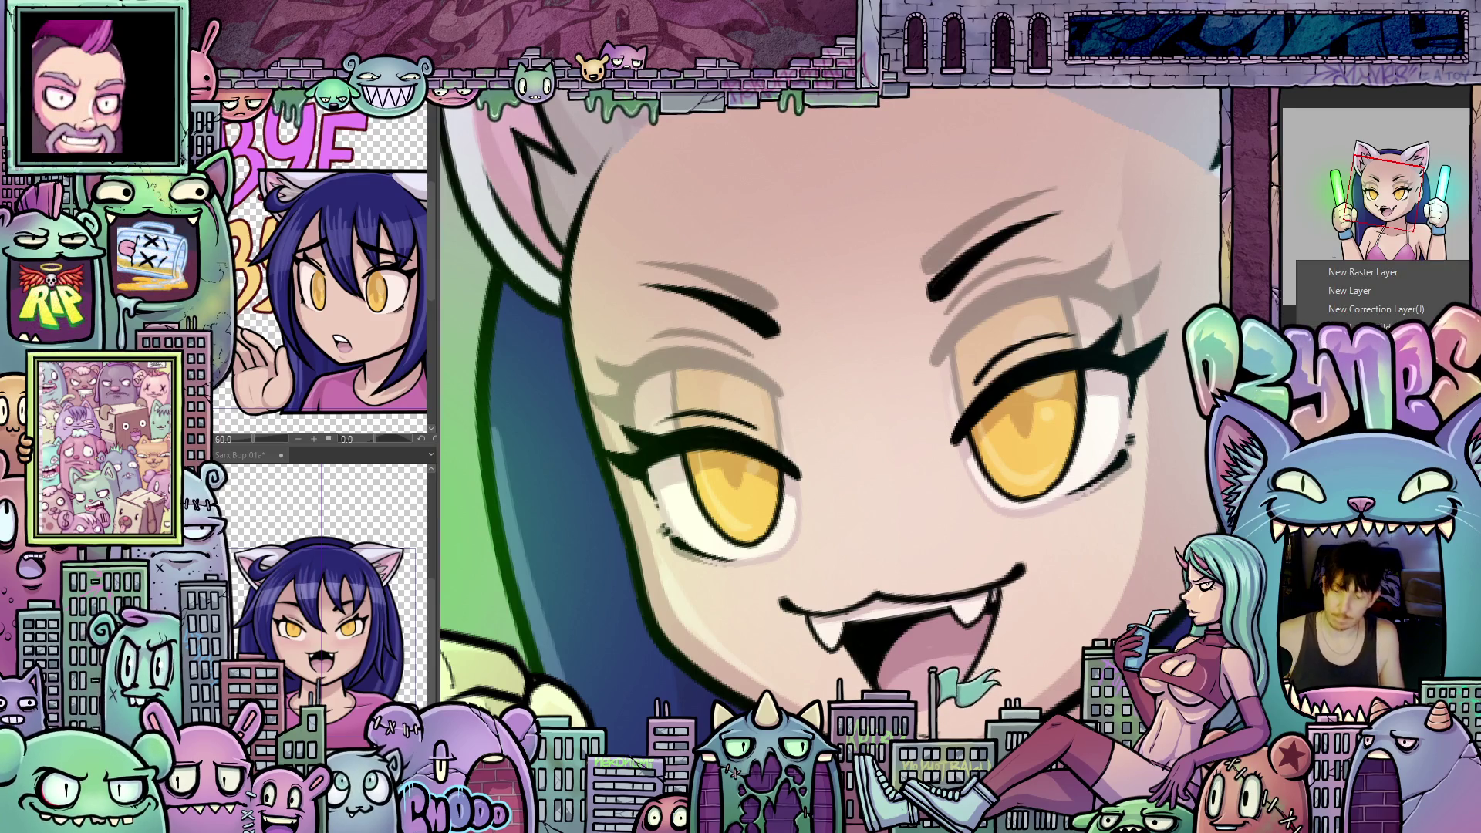
{"action": "left_click", "coordinate": [1363, 272]}
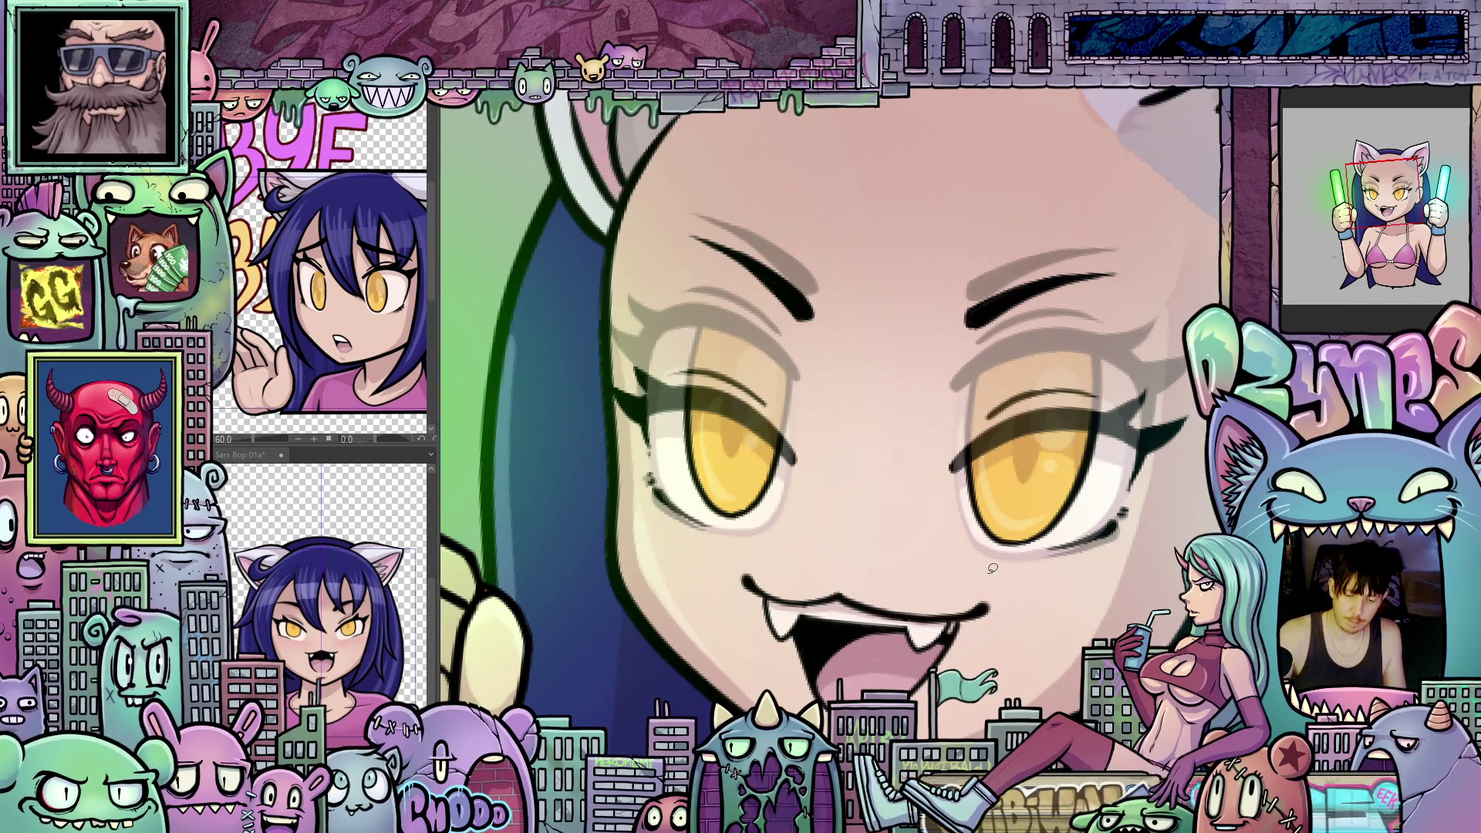
Step: Lasso both eyes and toggle the onion-skin ghosting to check the eye lines
{"action": "mouse_move", "coordinate": [1081, 574]}
{"action": "left_mouse_down"}
{"action": "mouse_move", "coordinate": [645, 320]}
{"action": "mouse_move", "coordinate": [646, 546]}
{"action": "left_mouse_up"}
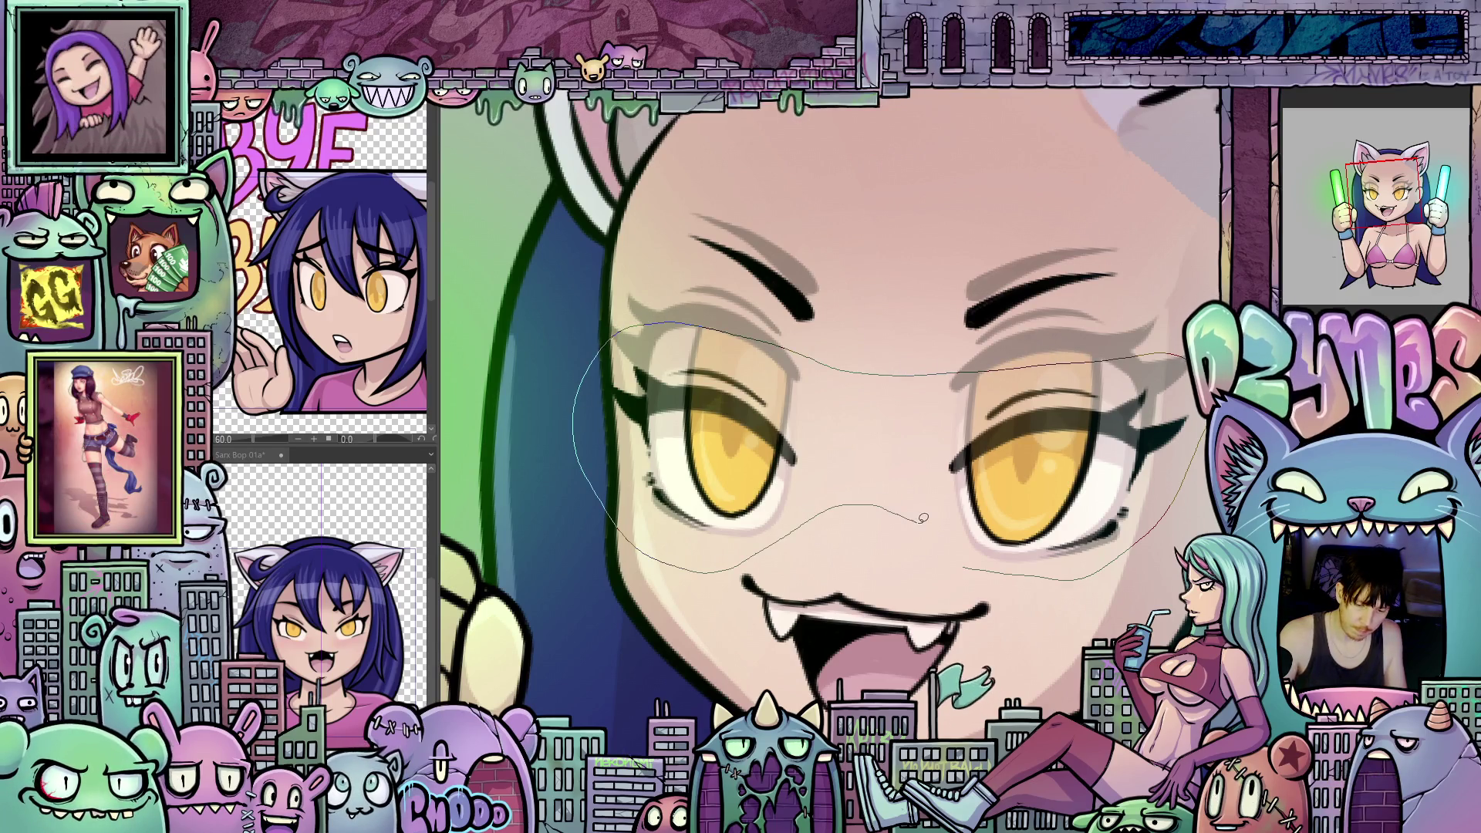
{"action": "left_click_drag", "start_coordinate": [956, 563], "coordinate": [955, 563]}
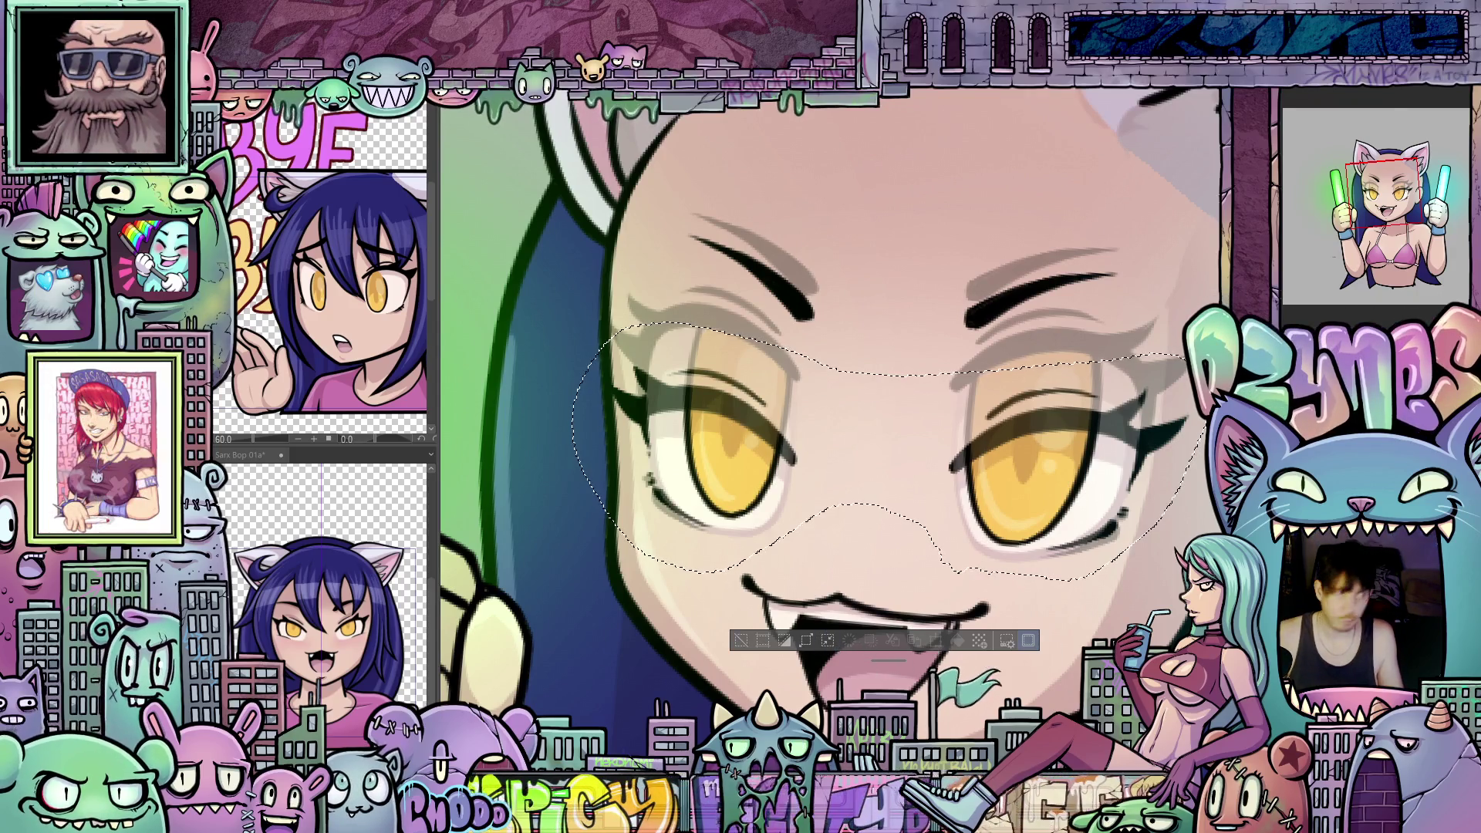
{"action": "key", "text": "ctrl+z"}
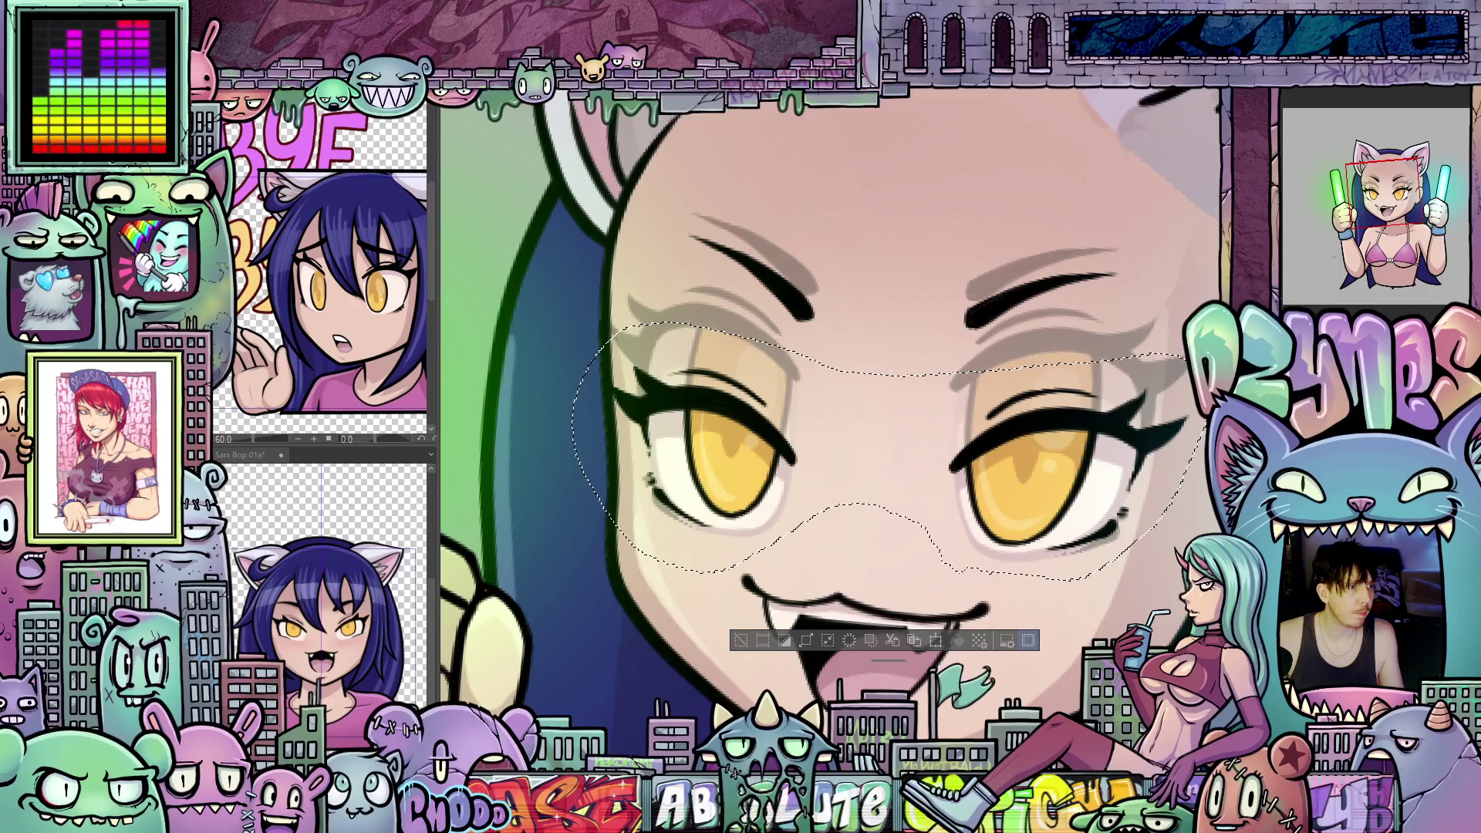
{"action": "key", "text": "ctrl+z"}
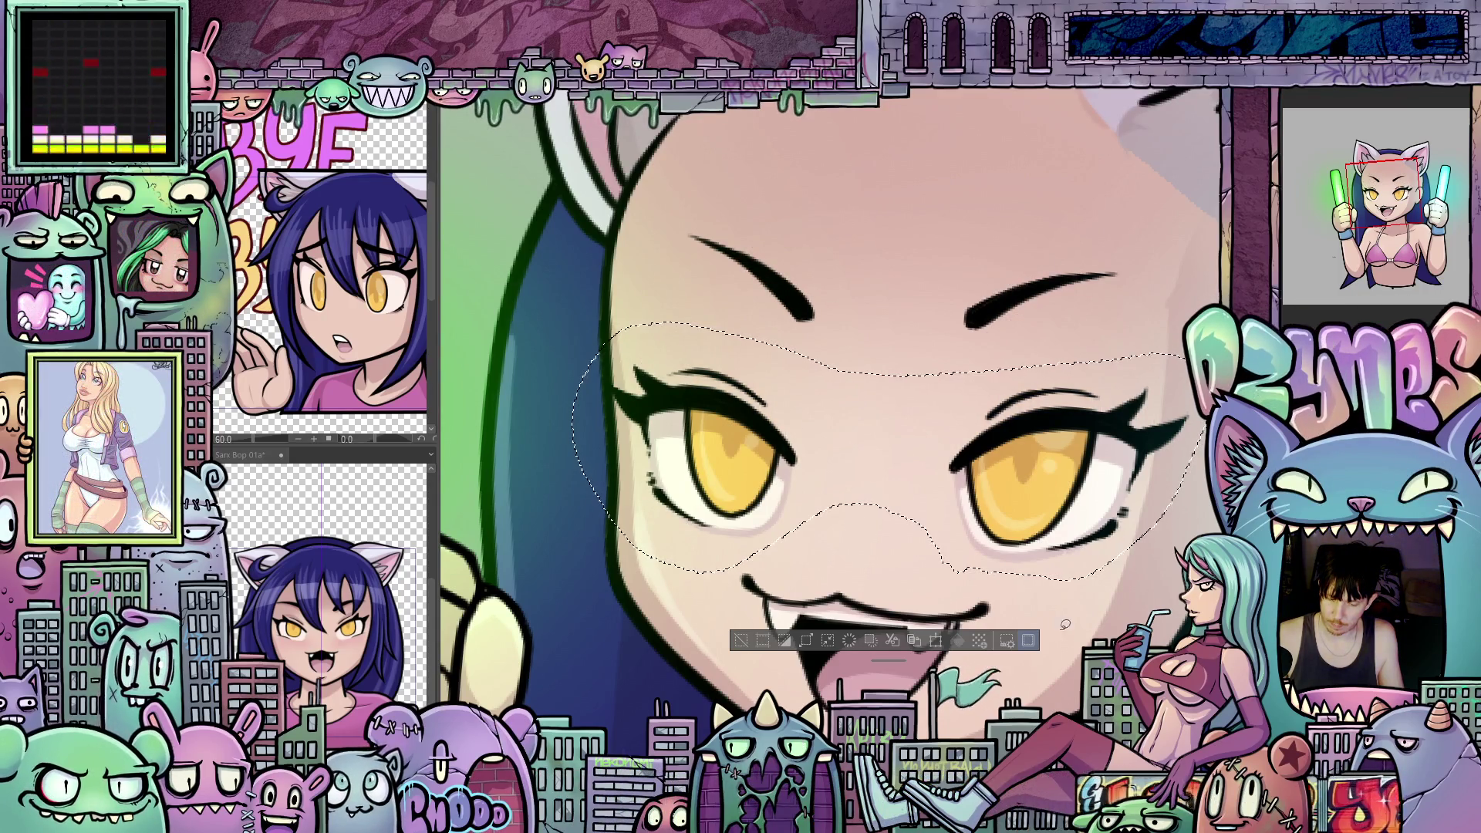
{"action": "left_click", "coordinate": [853, 638]}
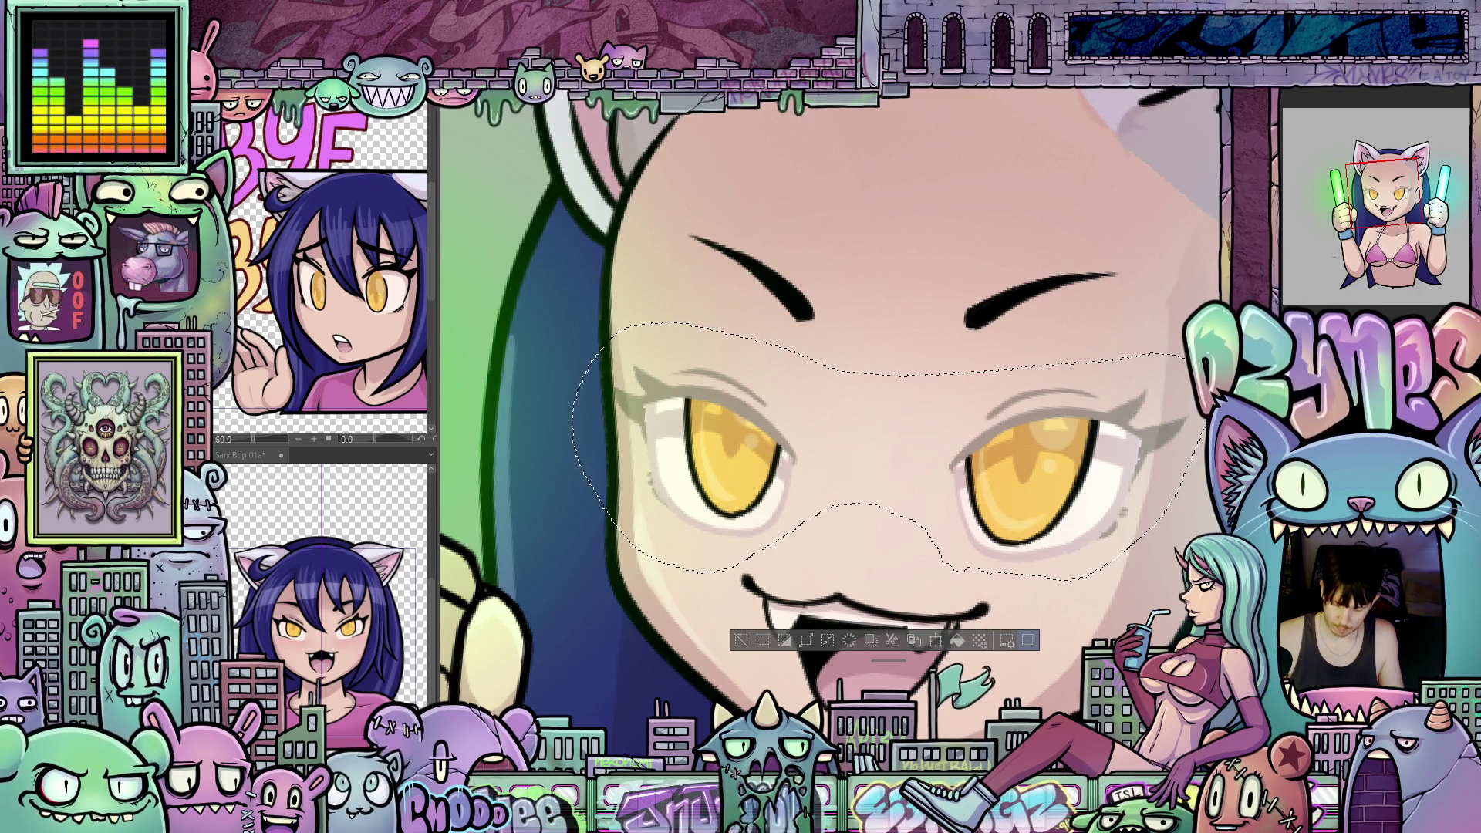
Step: Delete the yellow eyes inside the selection, leaving only their ghost, and deselect
{"action": "key", "text": "Delete"}
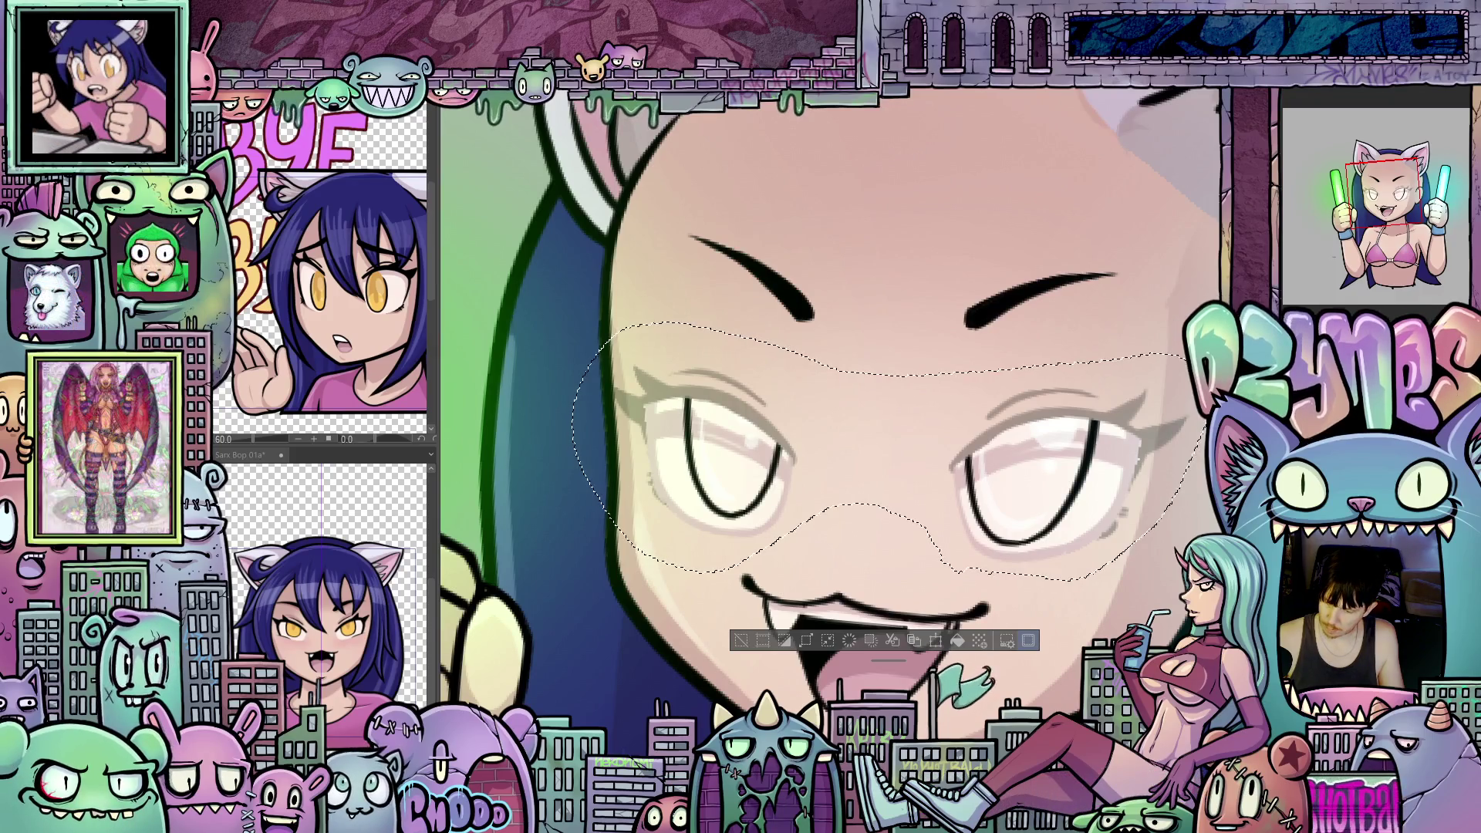
{"action": "key", "text": "ctrl+z"}
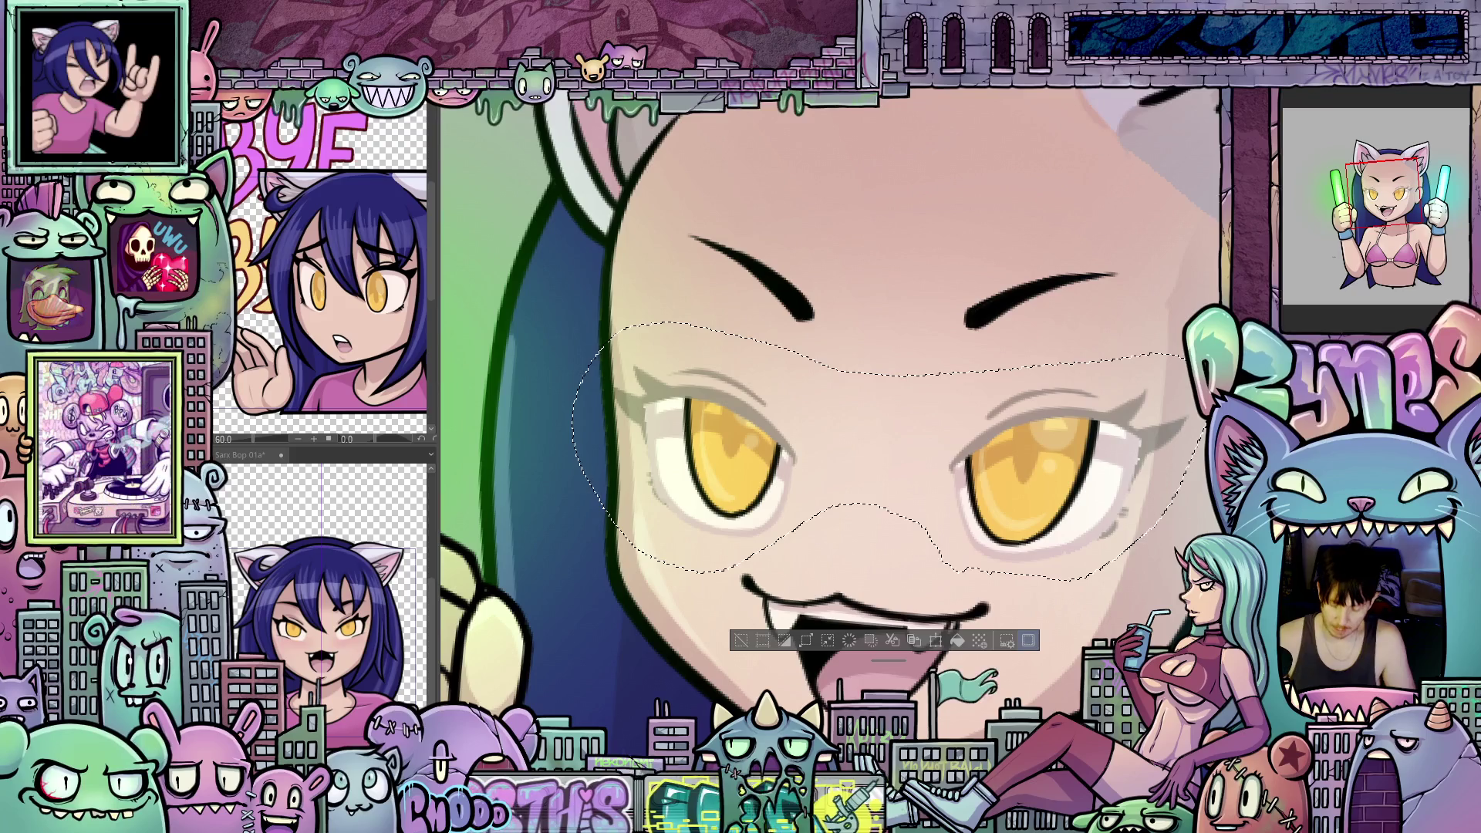
{"action": "key", "text": "Delete"}
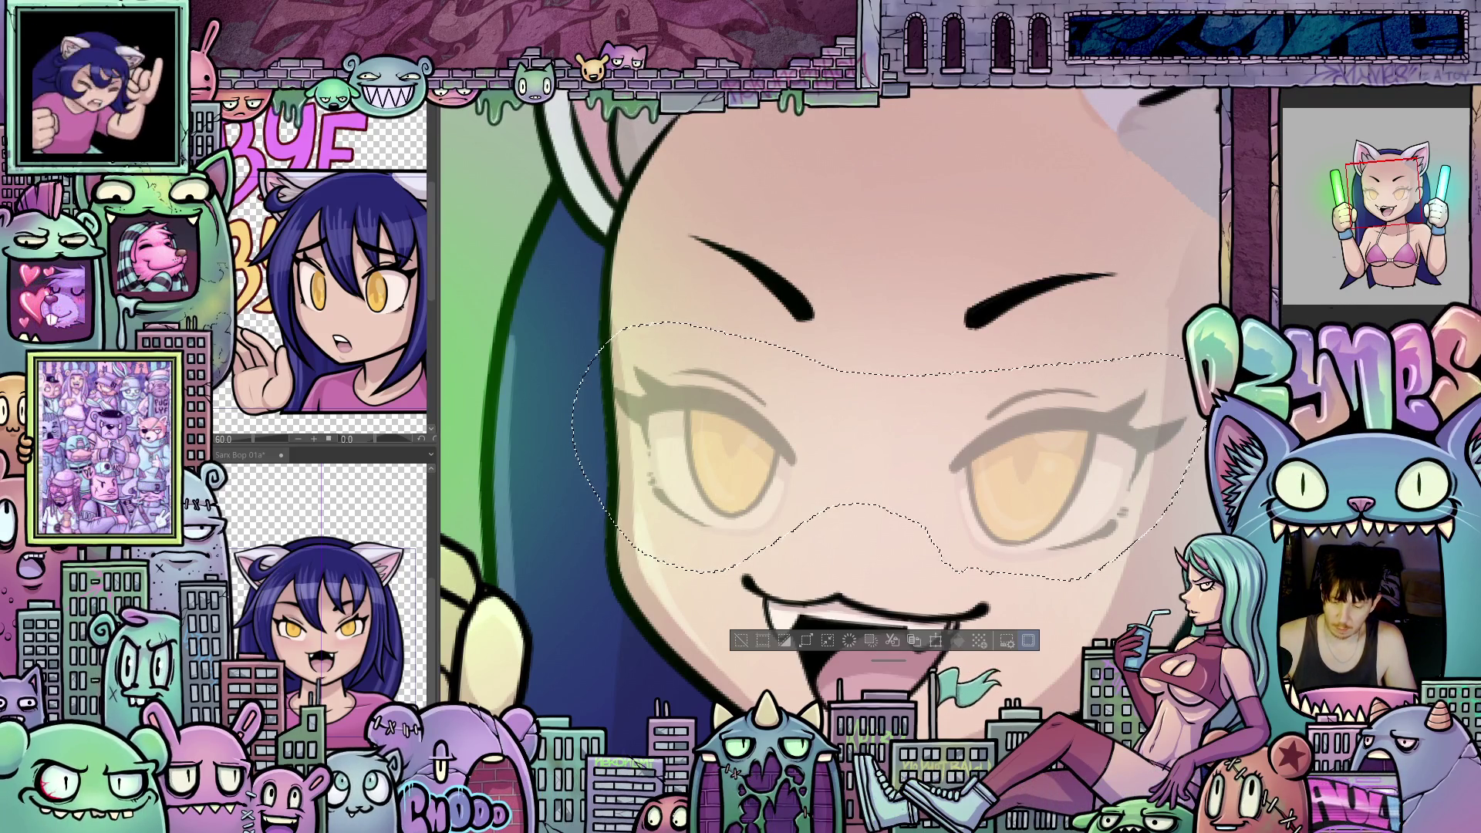
{"action": "key", "text": "ctrl+d"}
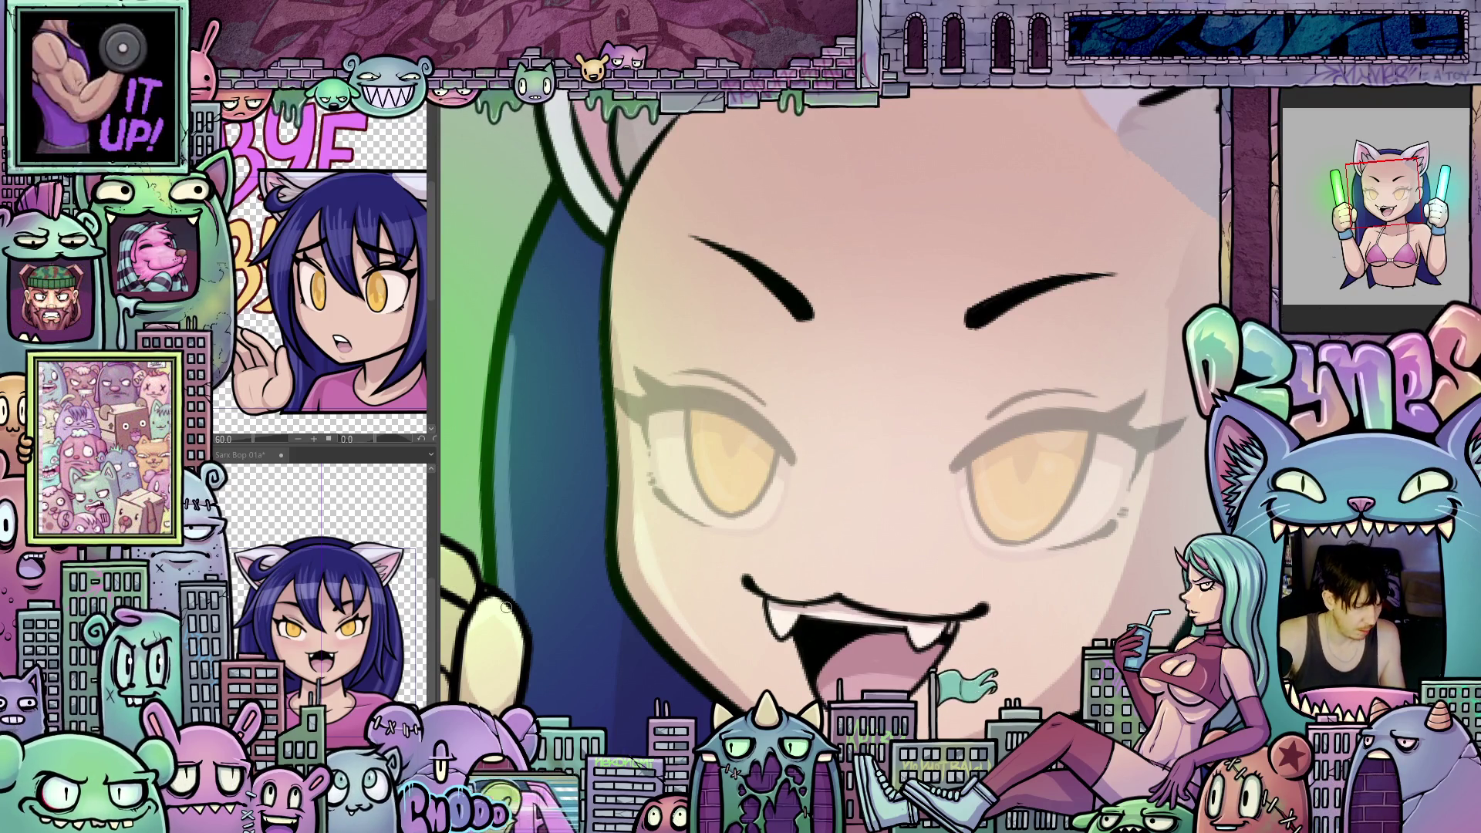
{"action": "scroll", "coordinate": [830, 417], "scroll_direction": "down", "scroll_amount": 2}
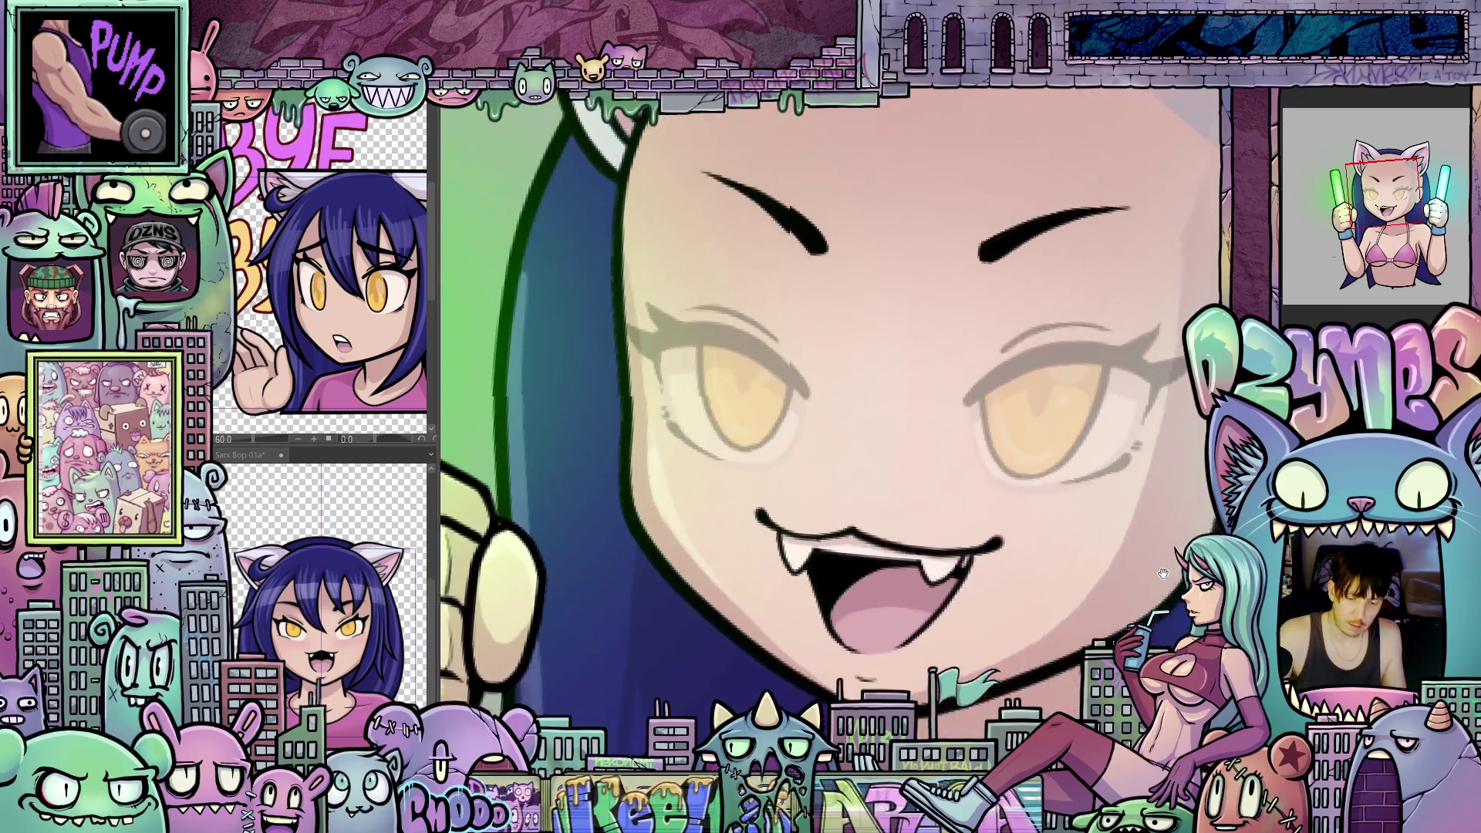
Step: Ink a thick dark closed-eye lash line across the right eye, building up its thickness and length
{"action": "left_click_drag", "start_coordinate": [829, 416], "coordinate": [879, 347]}
{"action": "scroll", "coordinate": [830, 416], "scroll_direction": "up", "scroll_amount": 2}
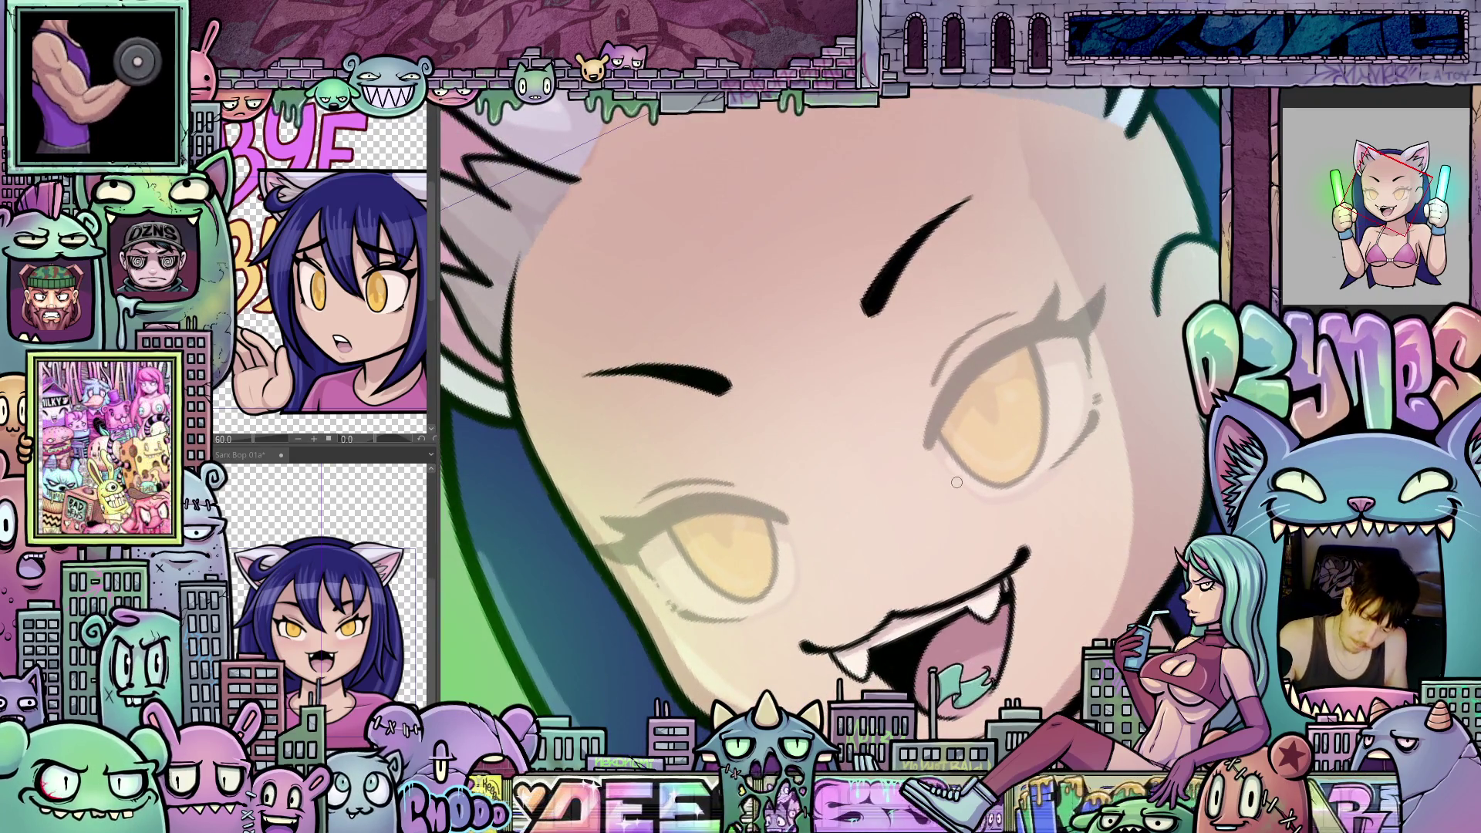
{"action": "left_click_drag", "start_coordinate": [956, 483], "coordinate": [1072, 386]}
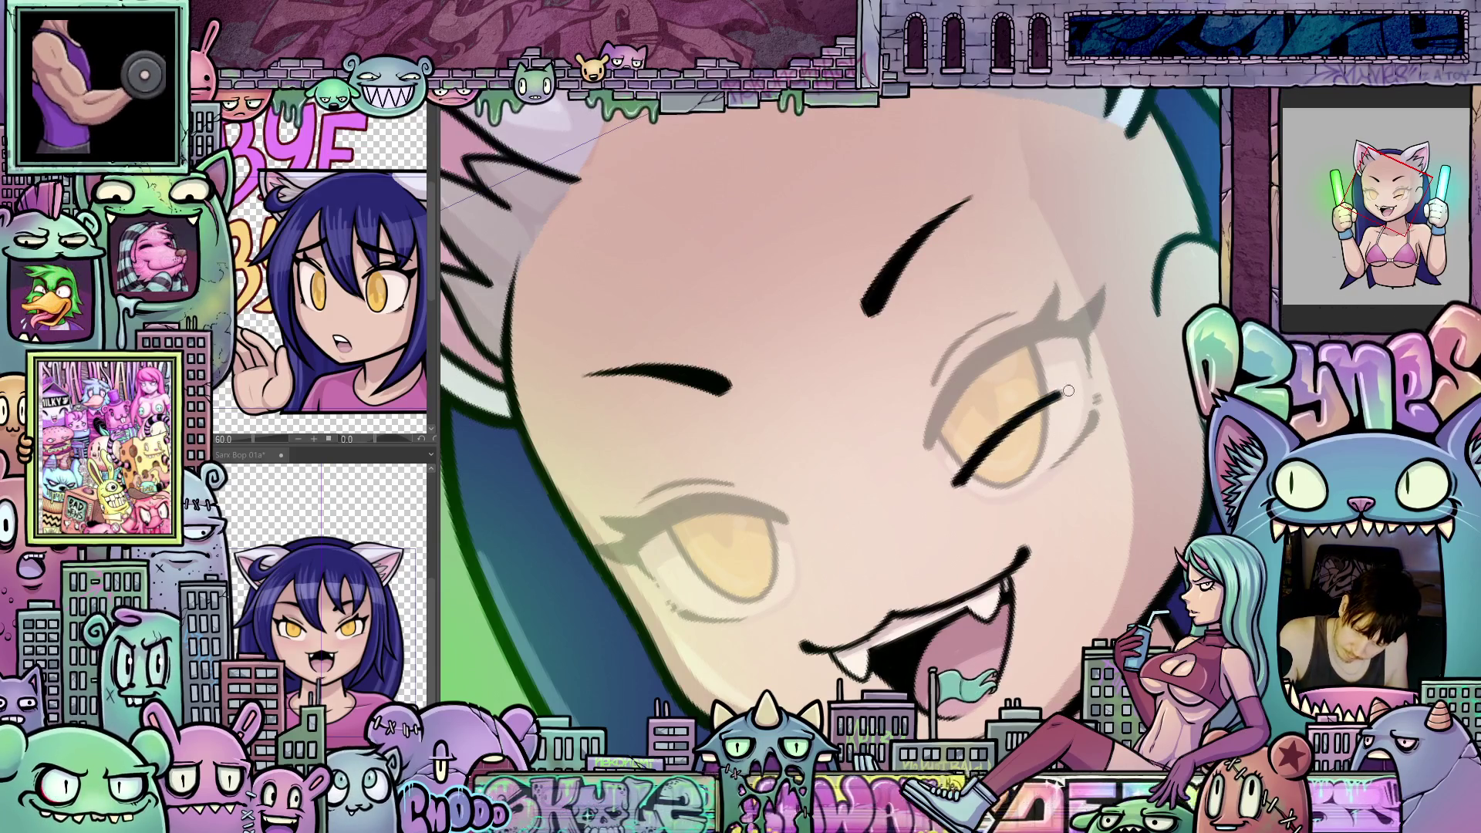
{"action": "left_click_drag", "start_coordinate": [988, 435], "coordinate": [1102, 369]}
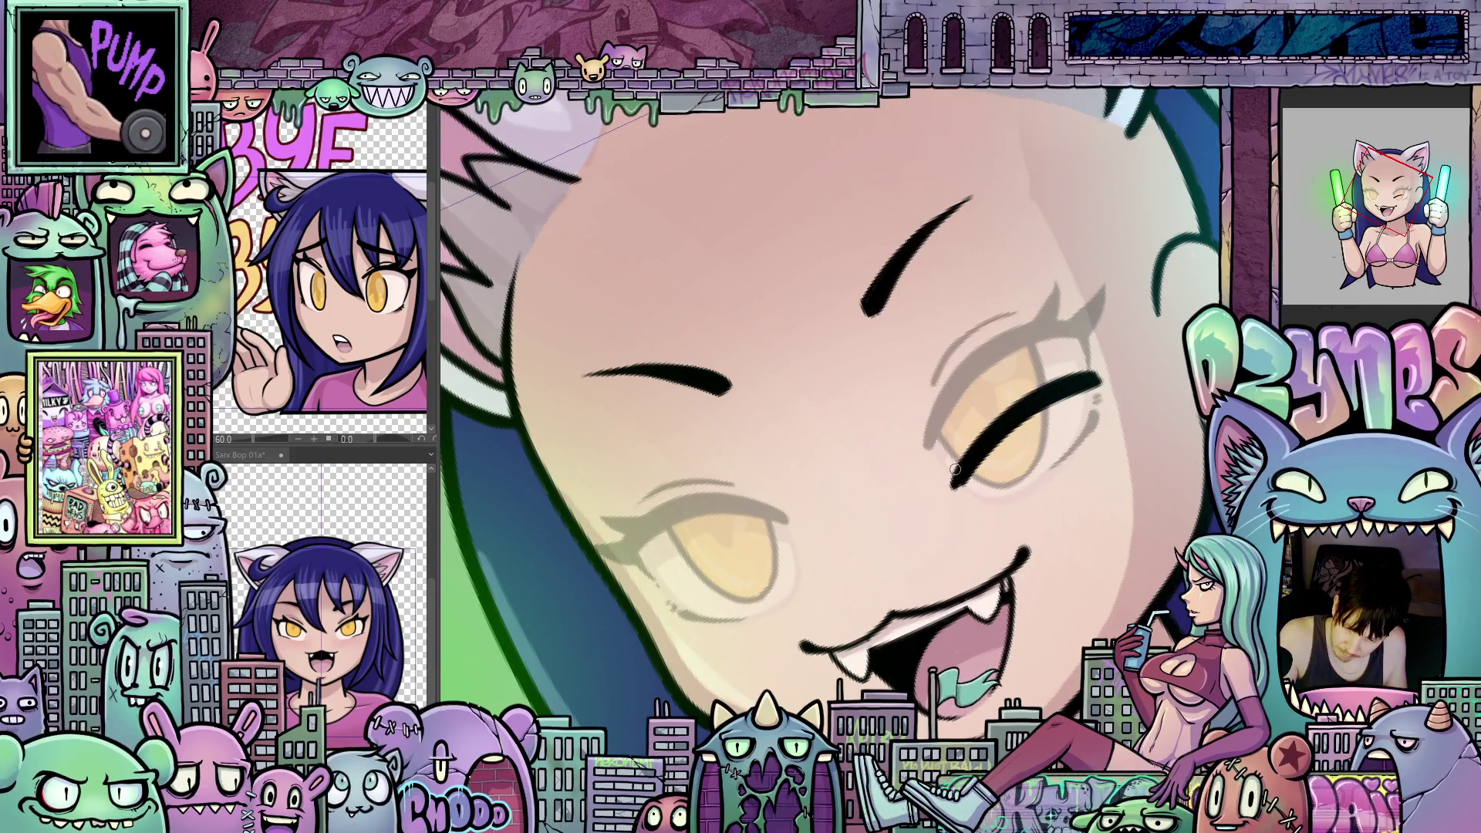
{"action": "left_click_drag", "start_coordinate": [969, 440], "coordinate": [1014, 393]}
{"action": "mouse_move", "coordinate": [983, 458]}
{"action": "left_mouse_down"}
{"action": "mouse_move", "coordinate": [1091, 389]}
{"action": "mouse_move", "coordinate": [1018, 442]}
{"action": "left_mouse_up"}
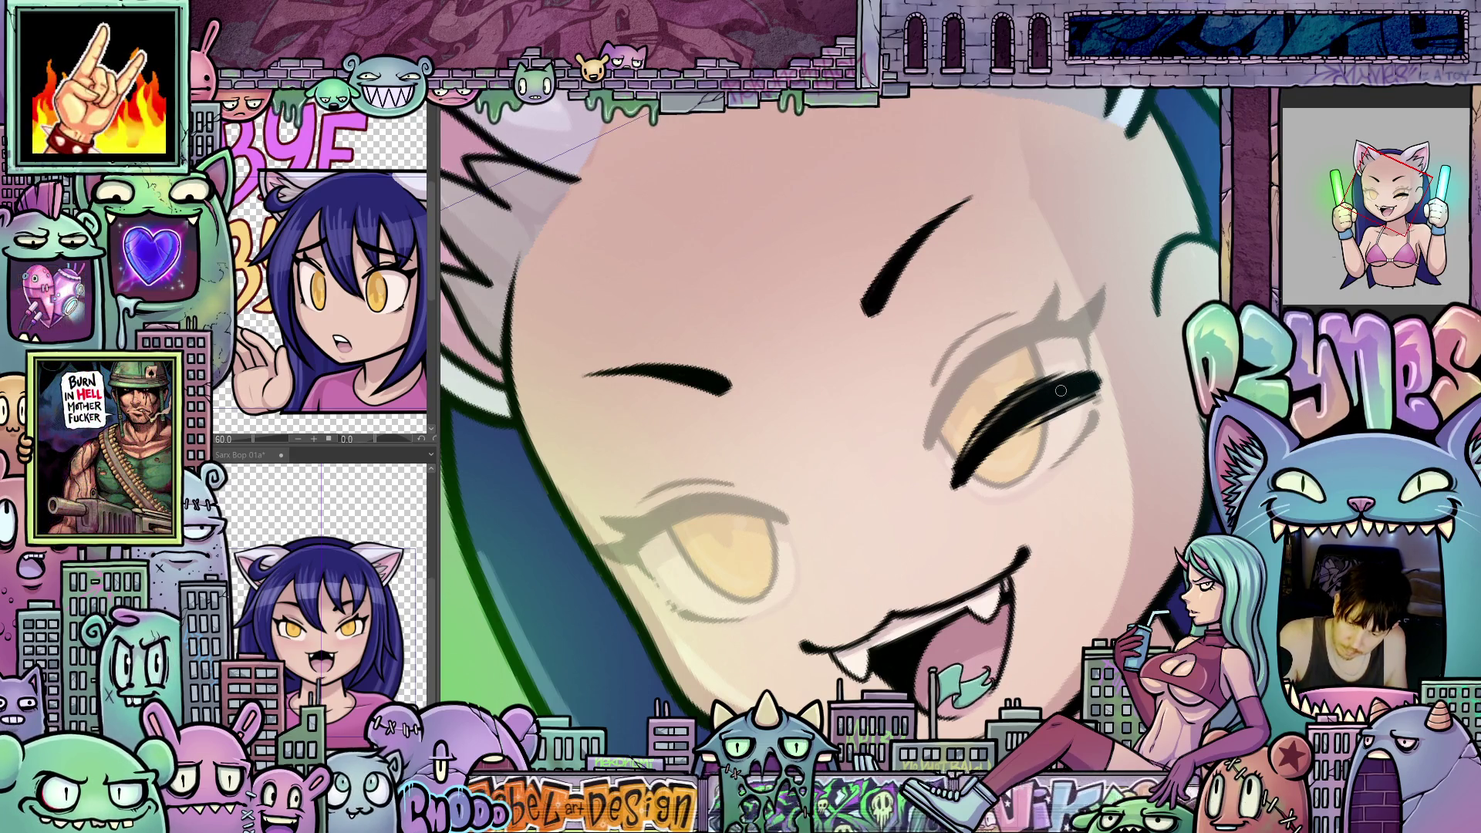
{"action": "left_click_drag", "start_coordinate": [1074, 368], "coordinate": [1089, 345]}
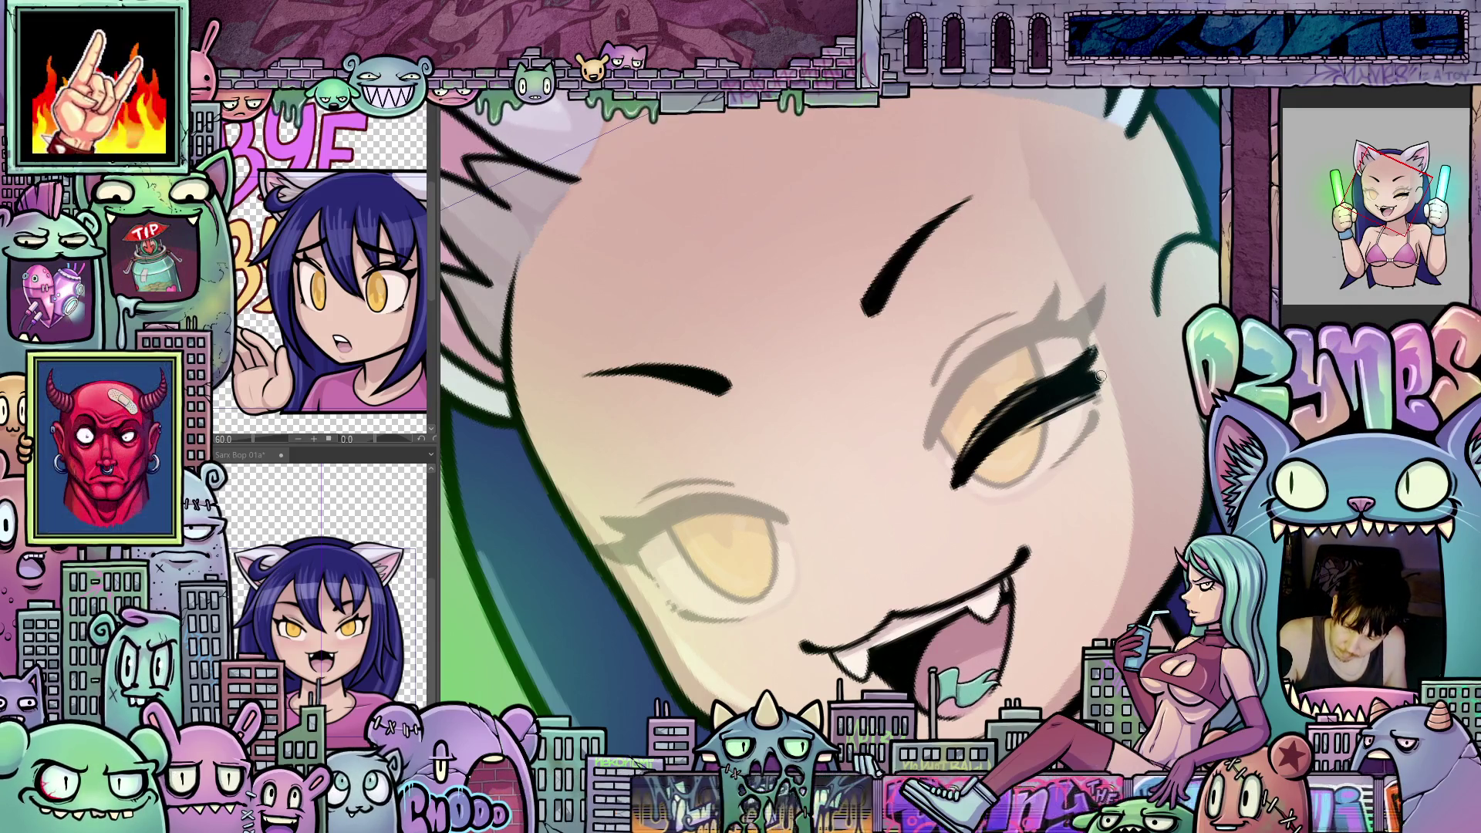
{"action": "mouse_move", "coordinate": [1123, 374]}
{"action": "left_mouse_down"}
{"action": "mouse_move", "coordinate": [1091, 389]}
{"action": "mouse_move", "coordinate": [1128, 381]}
{"action": "left_mouse_up"}
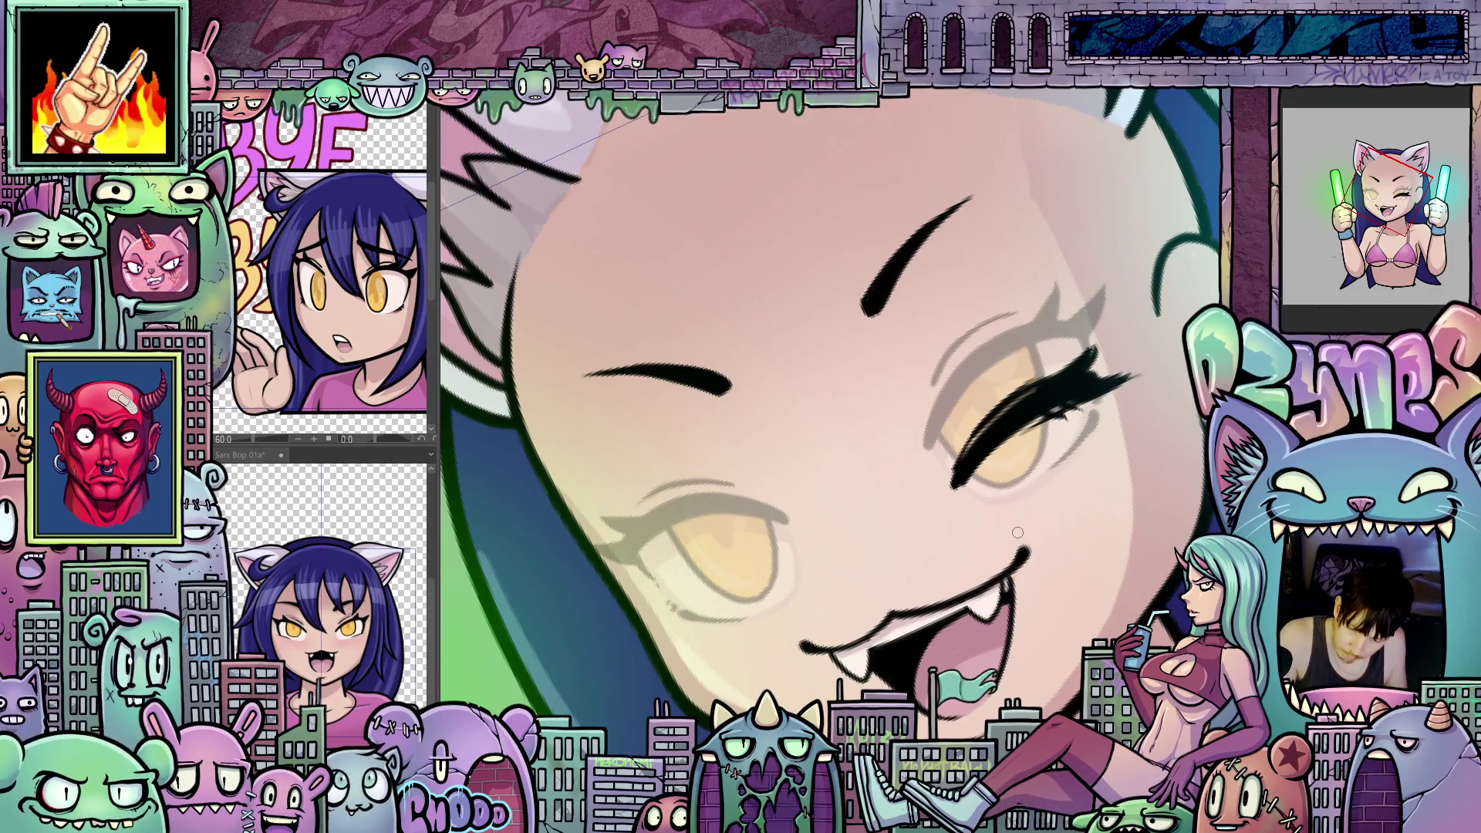
Step: Mirror and rotate the view to check the lashes and angle it for the other eye
{"action": "left_click_drag", "start_coordinate": [1017, 533], "coordinate": [1062, 476]}
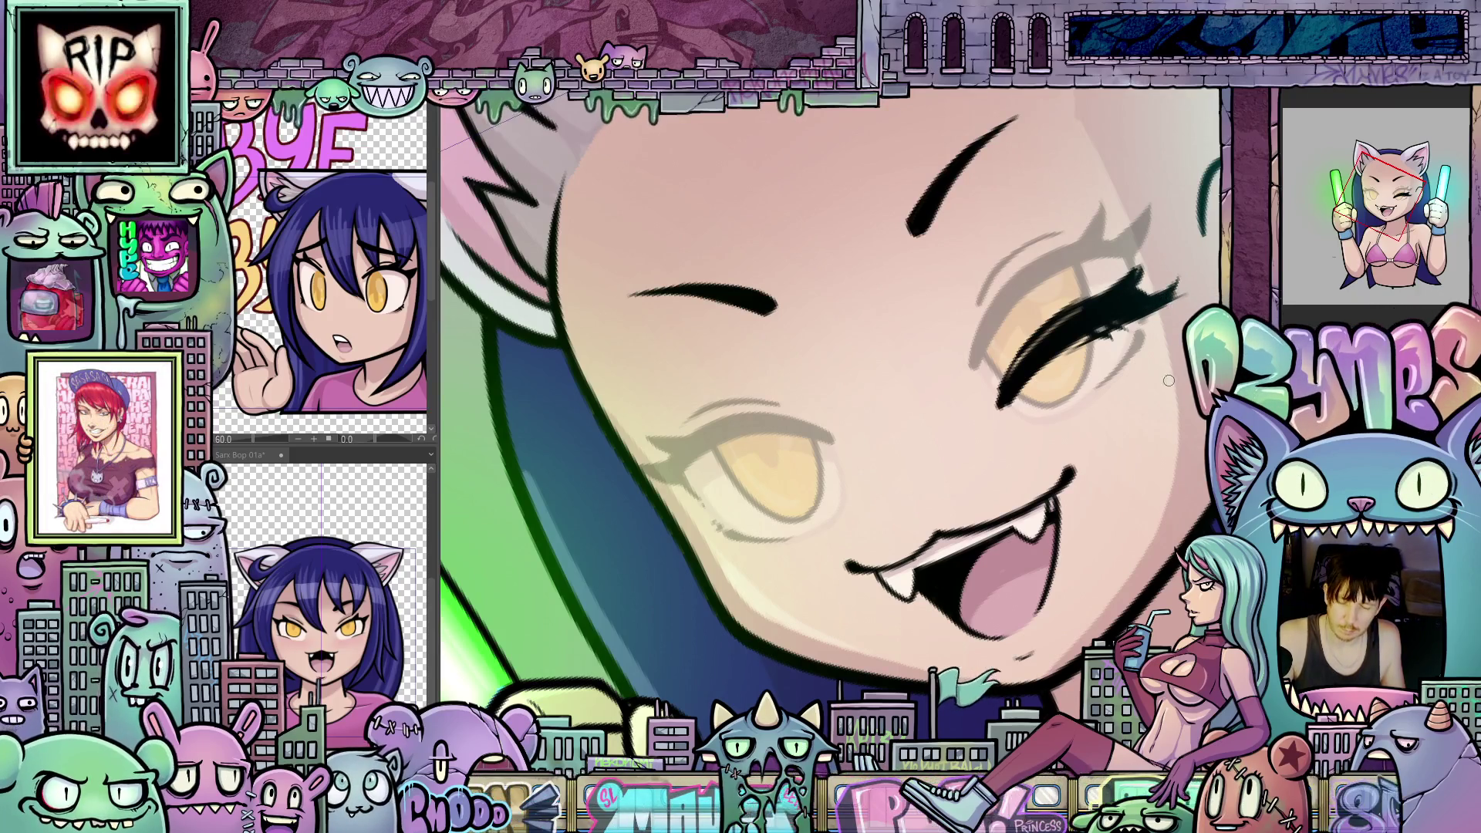
{"action": "key", "text": "h"}
{"action": "key", "text": "ctrl+0"}
{"action": "left_click_drag", "start_coordinate": [809, 347], "coordinate": [893, 455]}
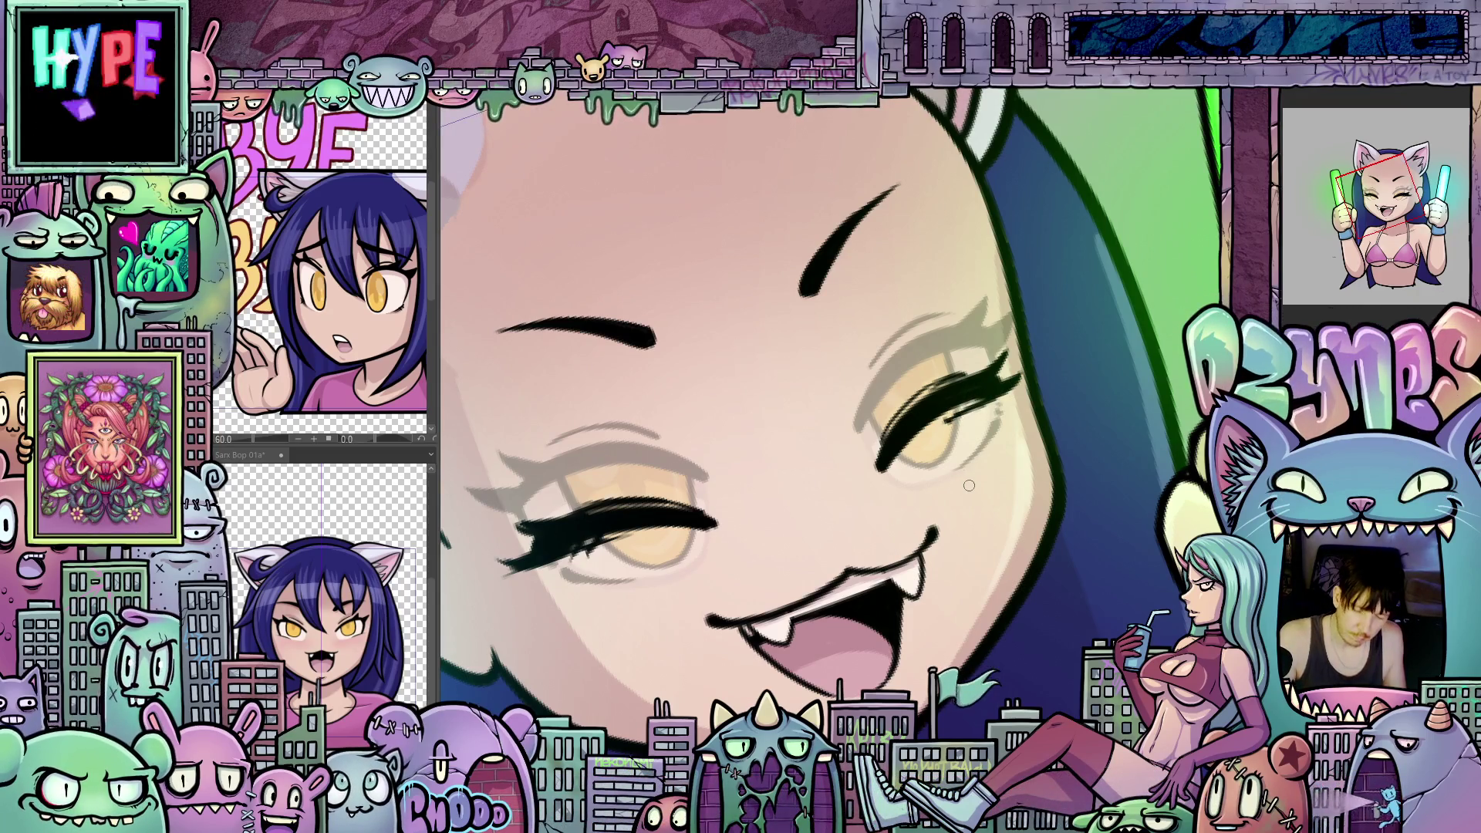
{"action": "scroll", "coordinate": [969, 484], "scroll_direction": "down", "scroll_amount": 3}
{"action": "scroll", "coordinate": [996, 492], "scroll_direction": "up", "scroll_amount": 2}
{"action": "scroll", "coordinate": [1037, 506], "scroll_direction": "up", "scroll_amount": 2}
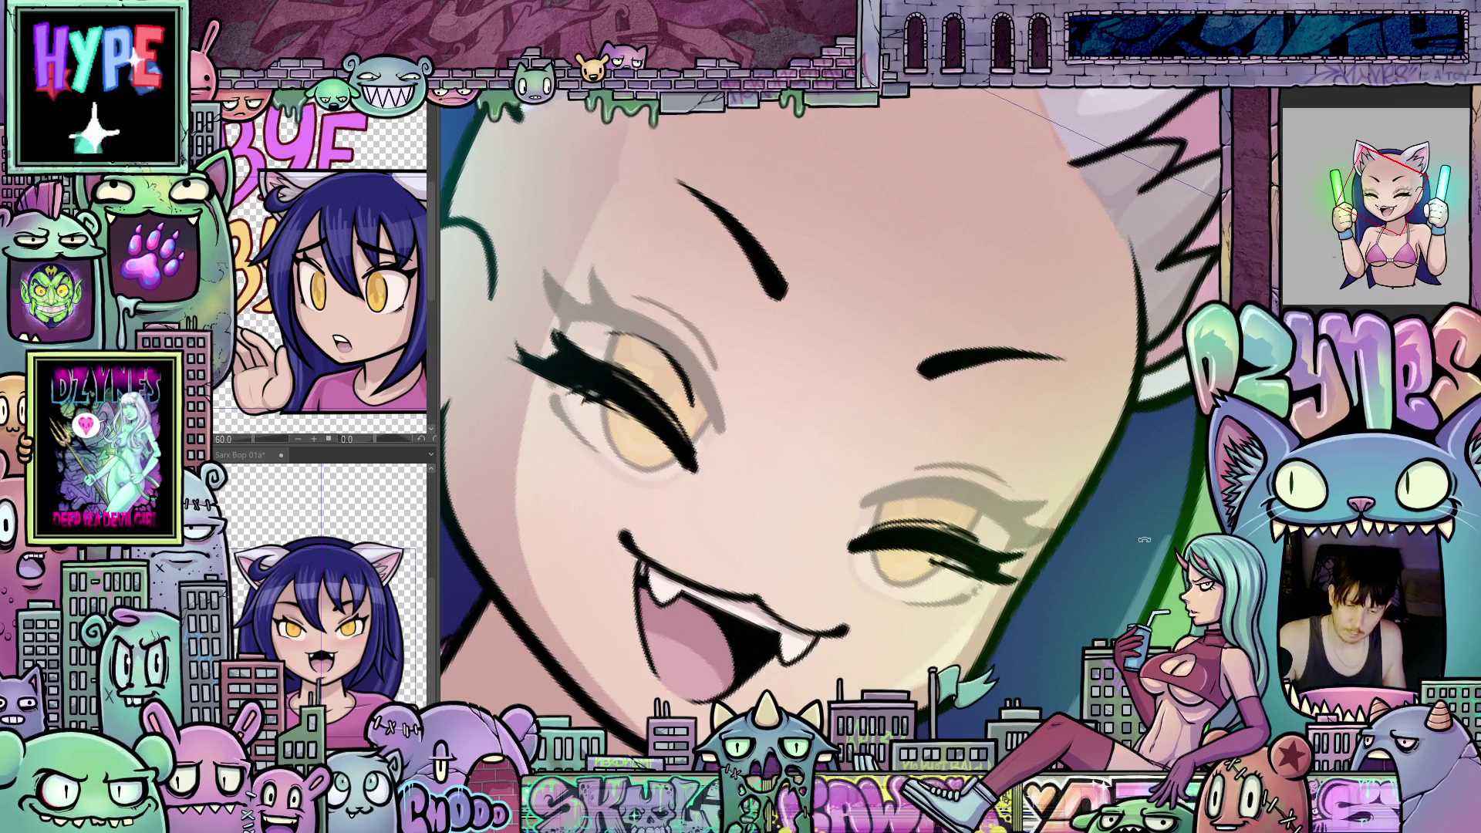
{"action": "left_click_drag", "start_coordinate": [968, 518], "coordinate": [987, 368]}
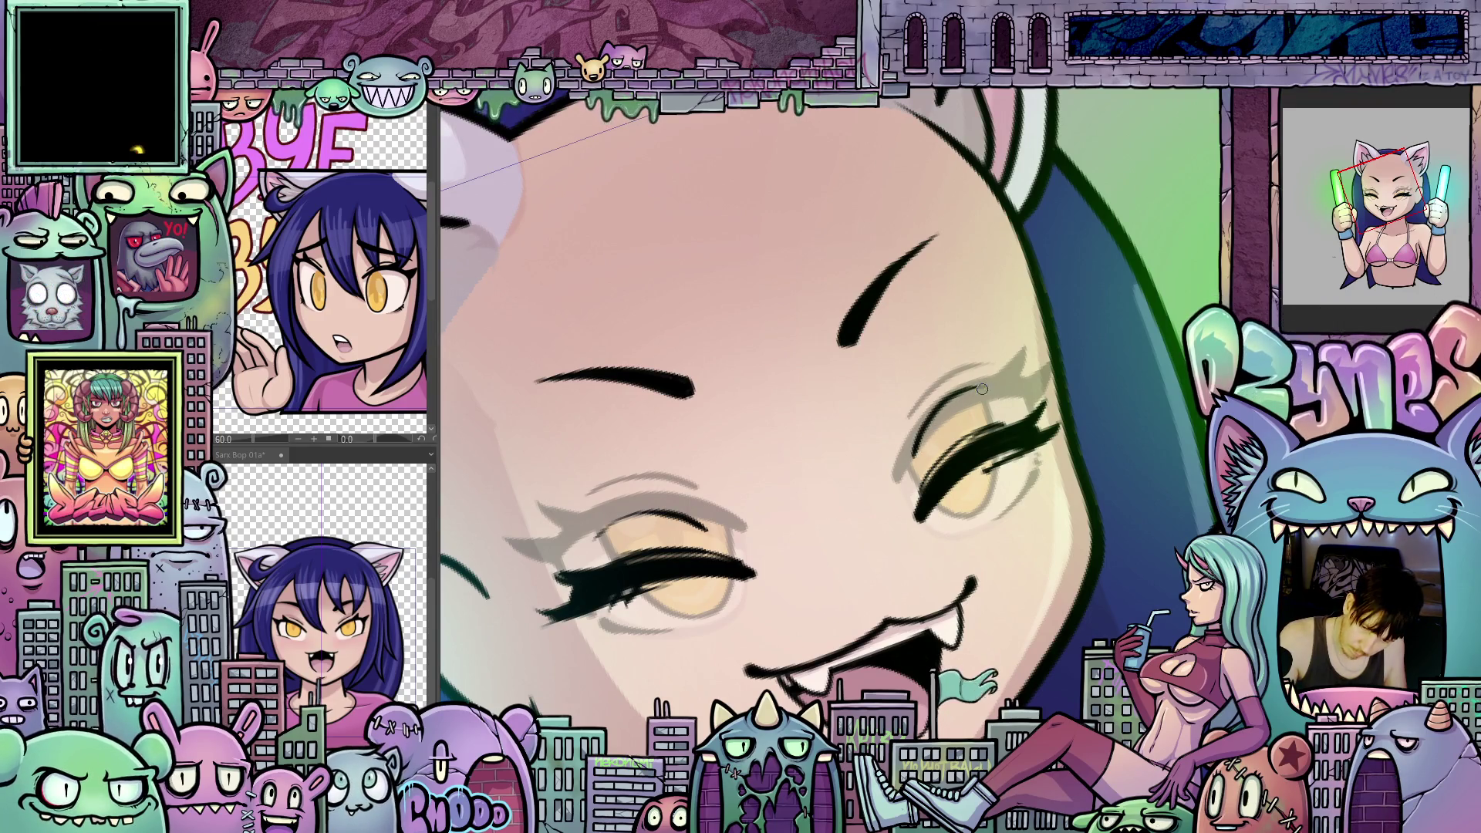
{"action": "key", "text": "h"}
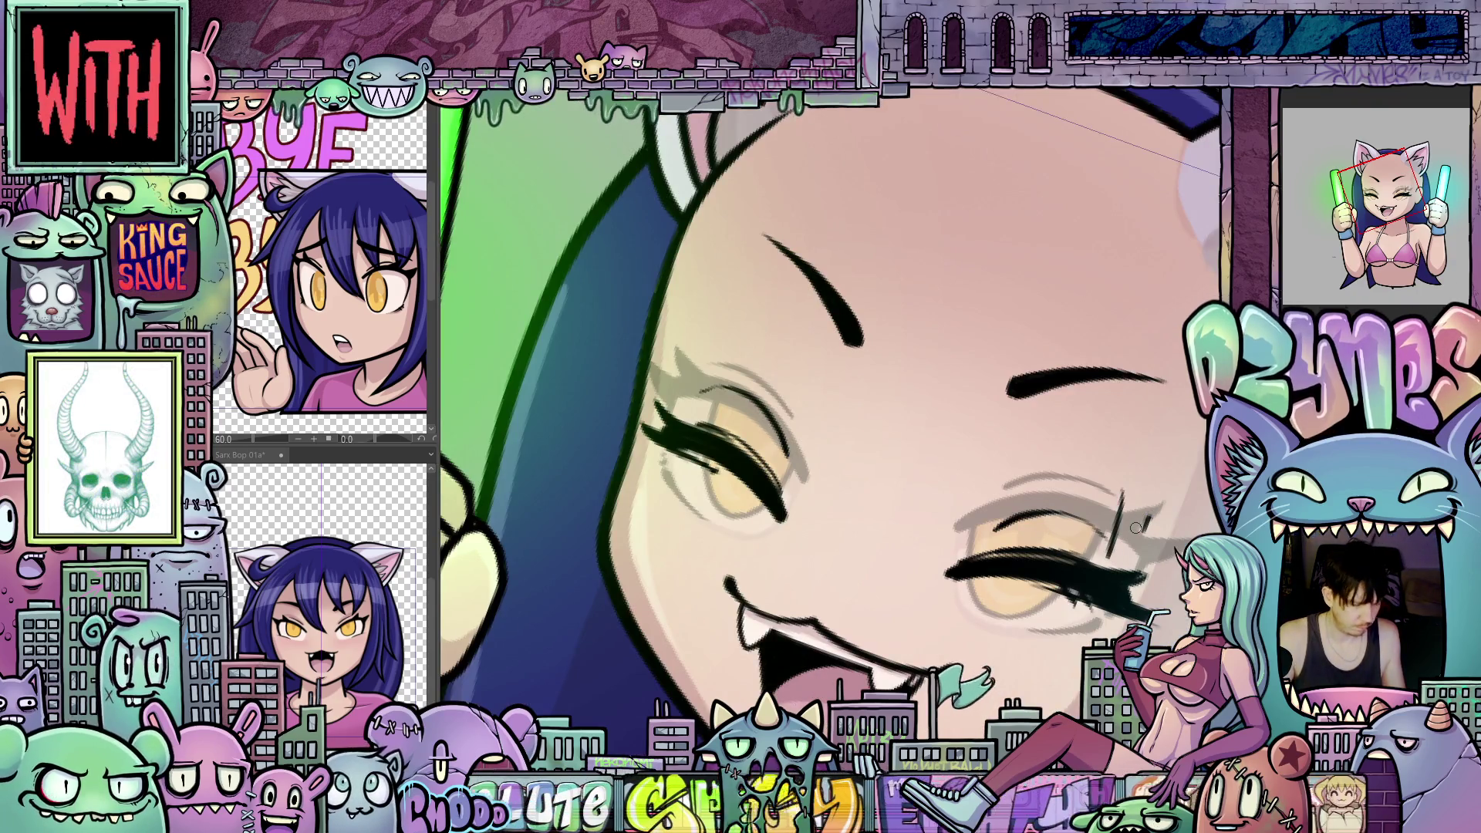
Step: Straighten the view and step through the frames to the open-eyed glowstick pose
{"action": "key", "text": "ctrl+0"}
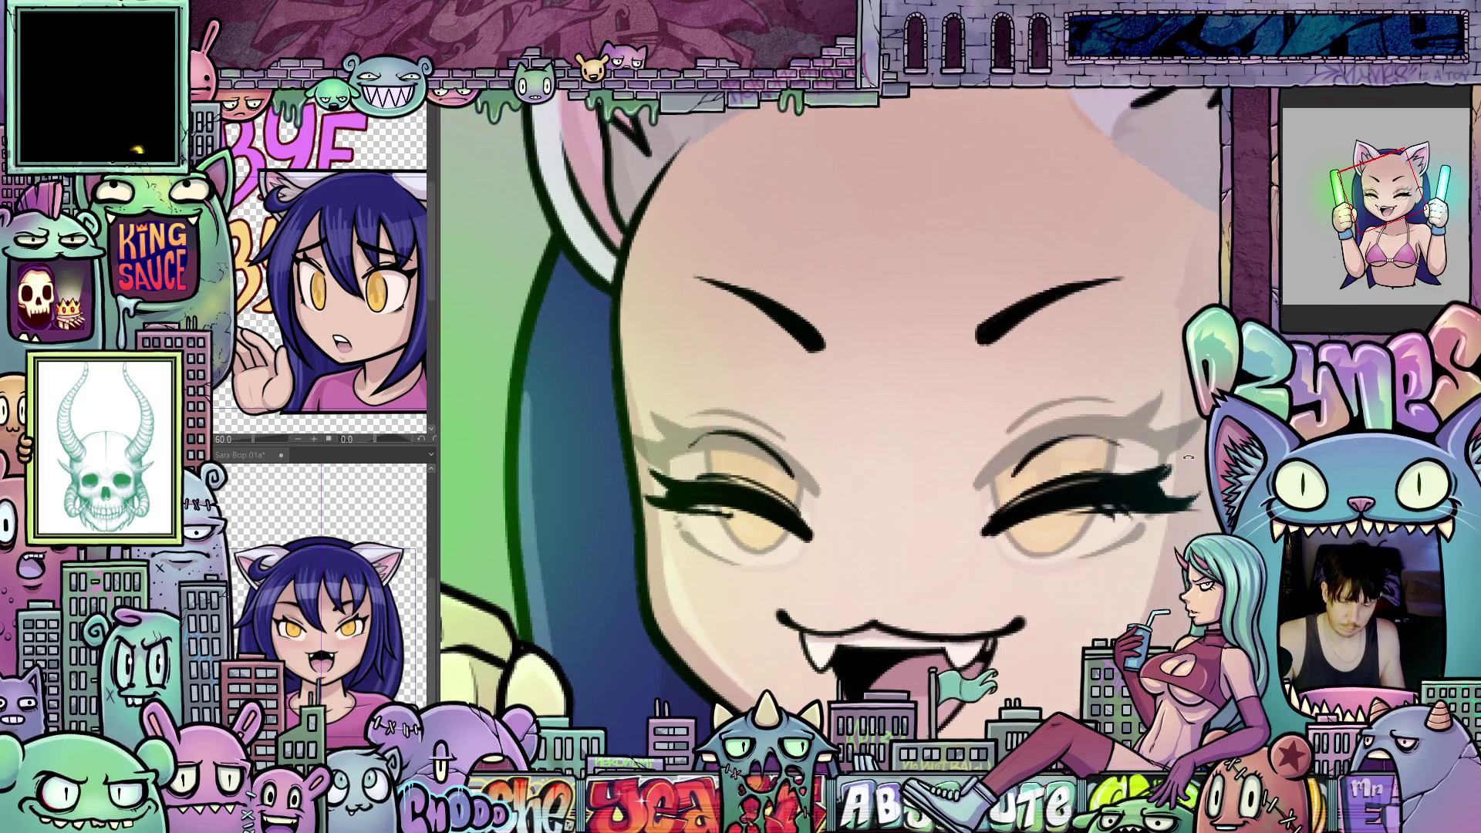
{"action": "scroll", "coordinate": [1186, 457], "scroll_direction": "down", "scroll_amount": 1}
{"action": "scroll", "coordinate": [1079, 527], "scroll_direction": "down", "scroll_amount": 2}
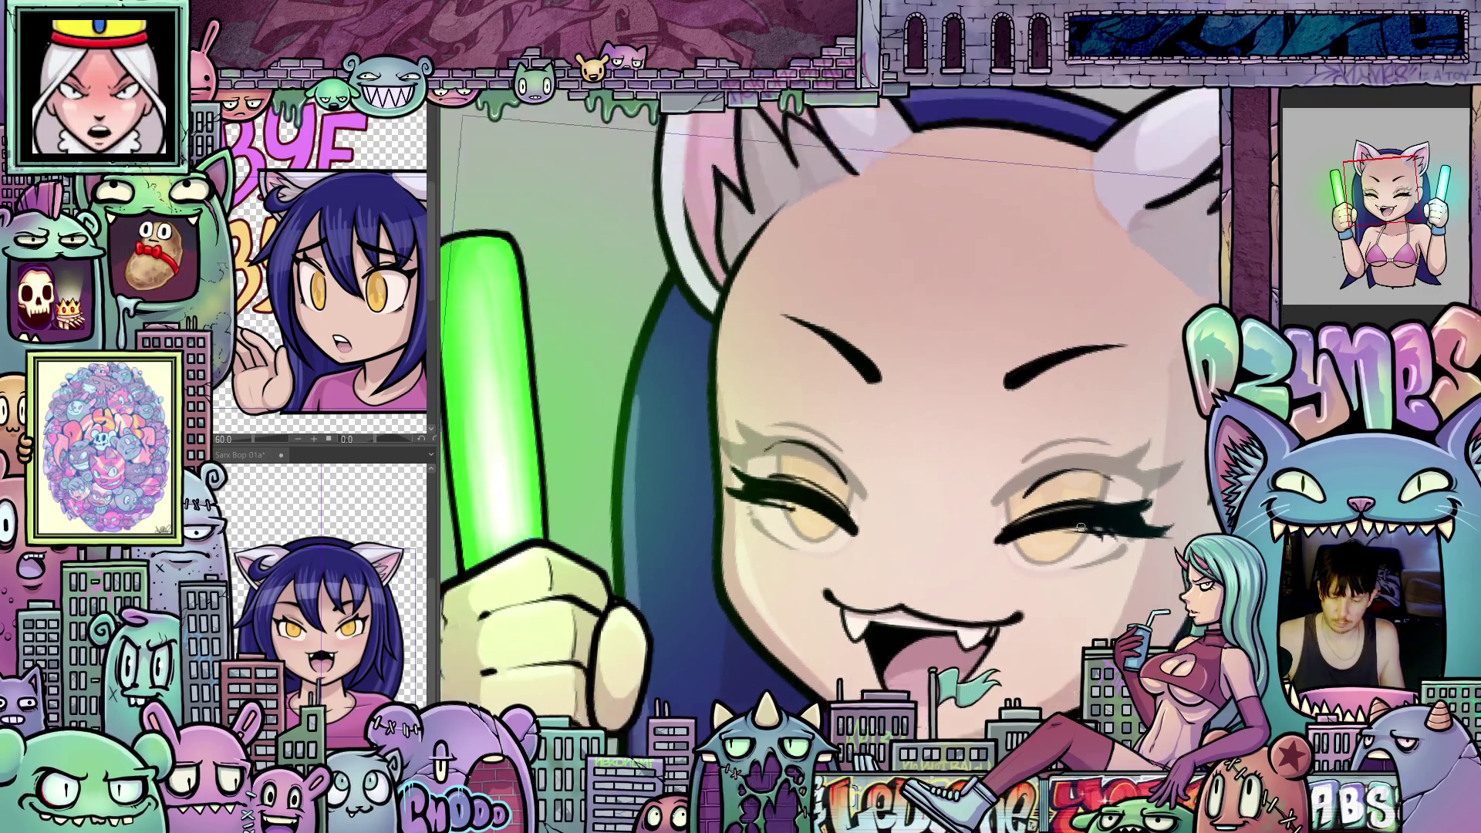
{"action": "scroll", "coordinate": [1099, 533], "scroll_direction": "down", "scroll_amount": 1}
{"action": "scroll", "coordinate": [1100, 533], "scroll_direction": "down", "scroll_amount": 1}
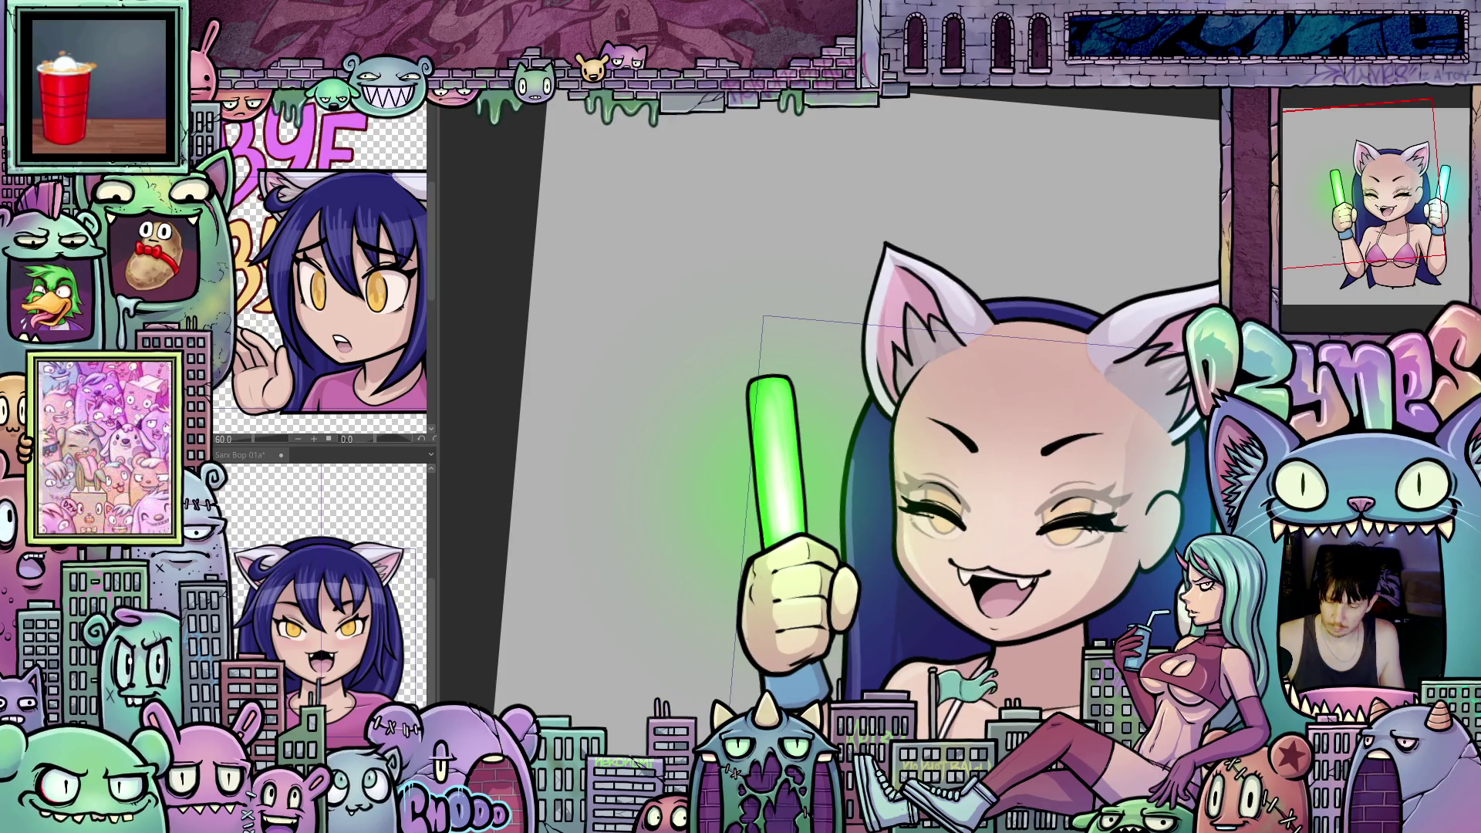
{"action": "key", "text": "ctrl+z"}
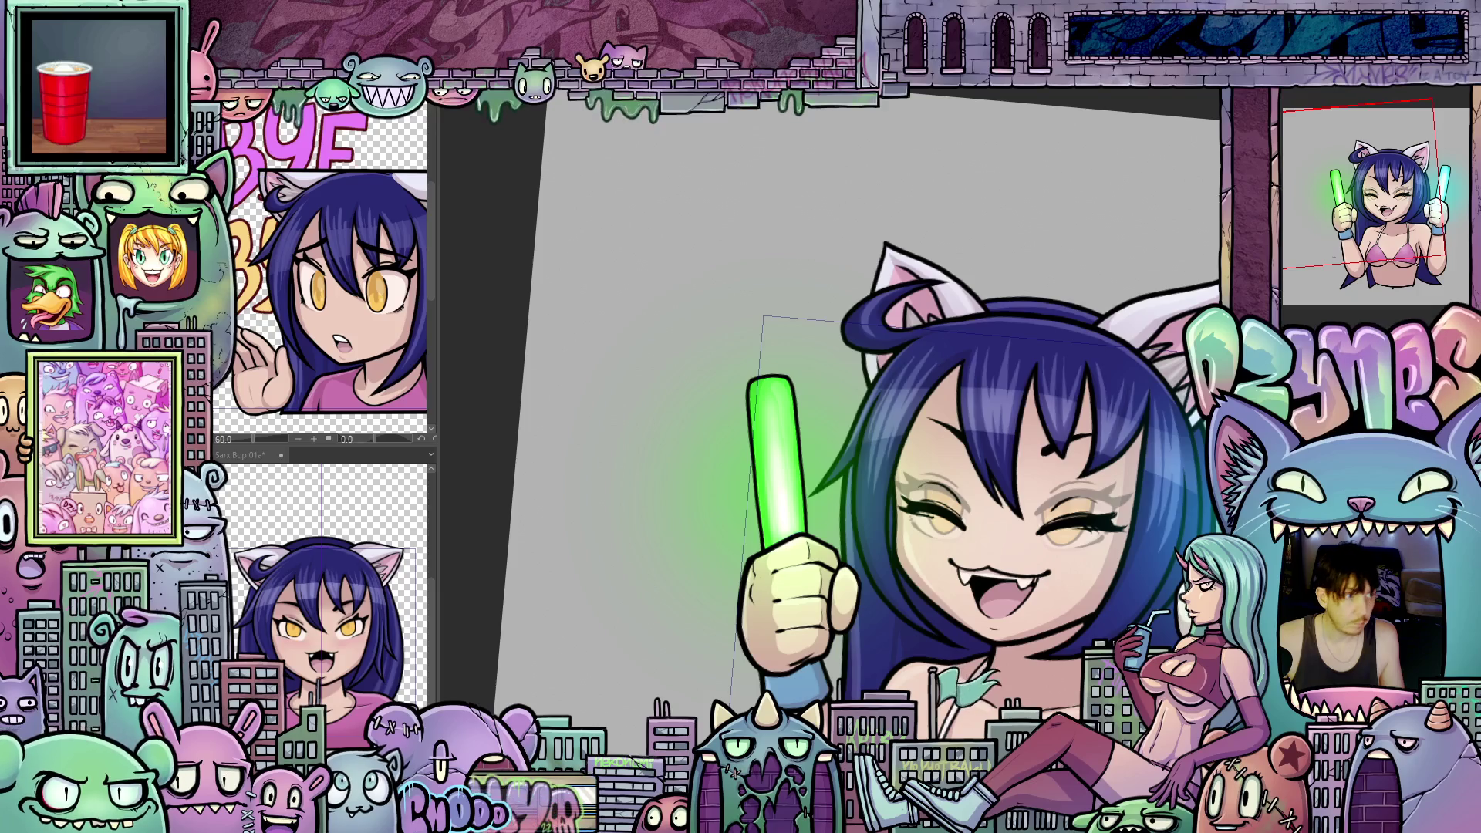
{"action": "key", "text": "ctrl+z"}
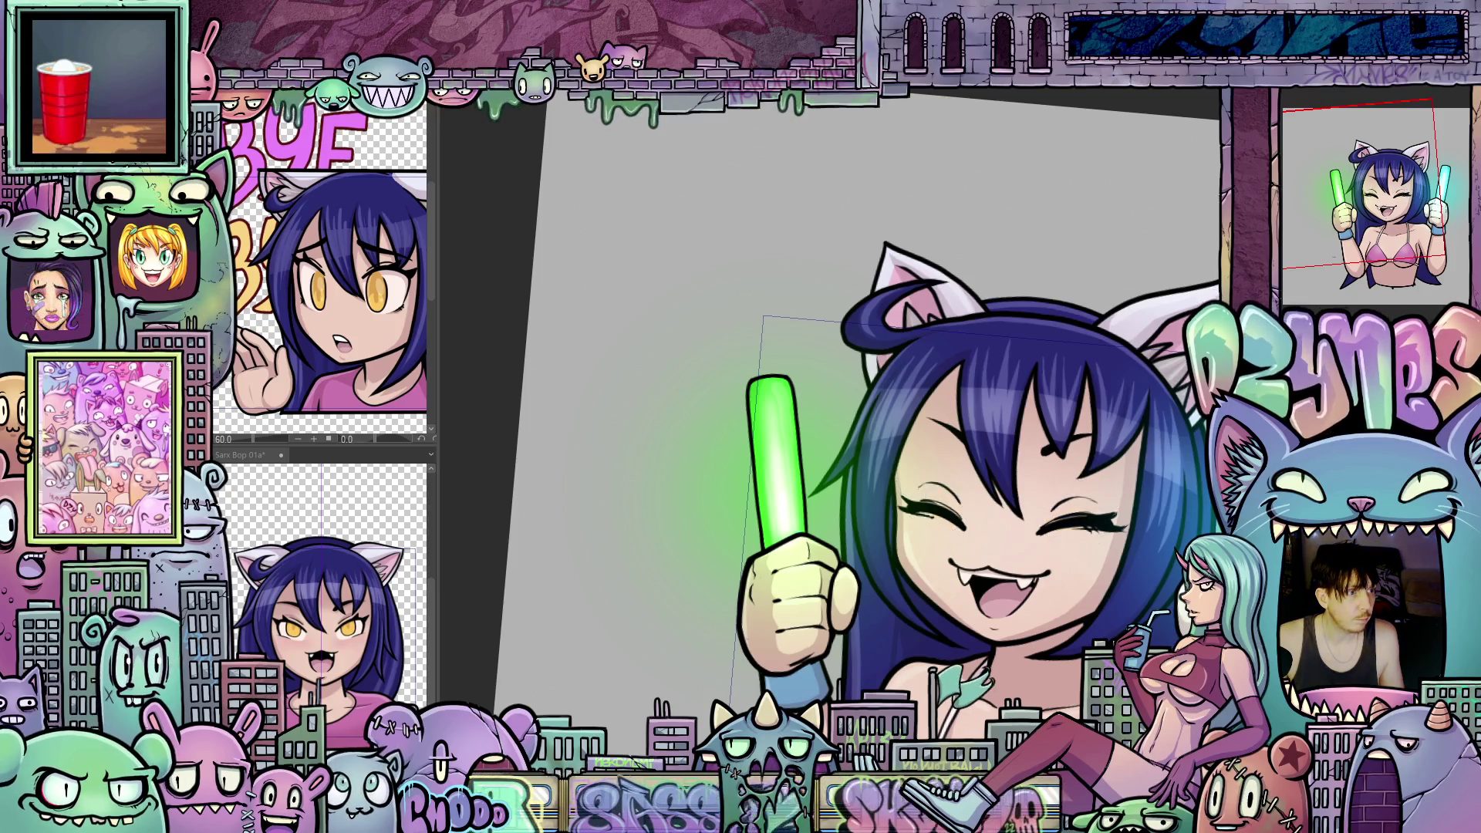
{"action": "key", "text": "ctrl+z"}
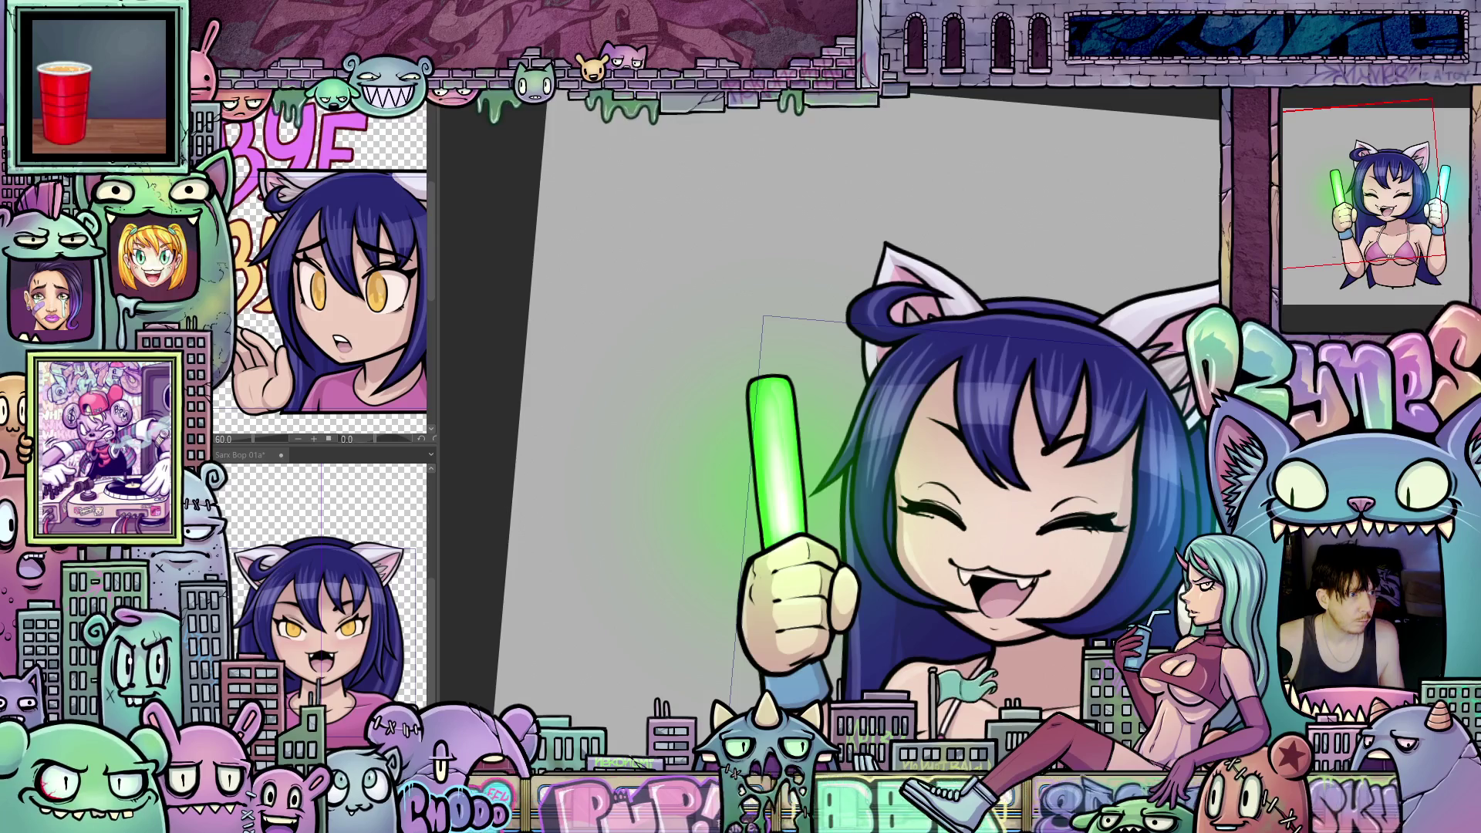
{"action": "key", "text": "ctrl+z"}
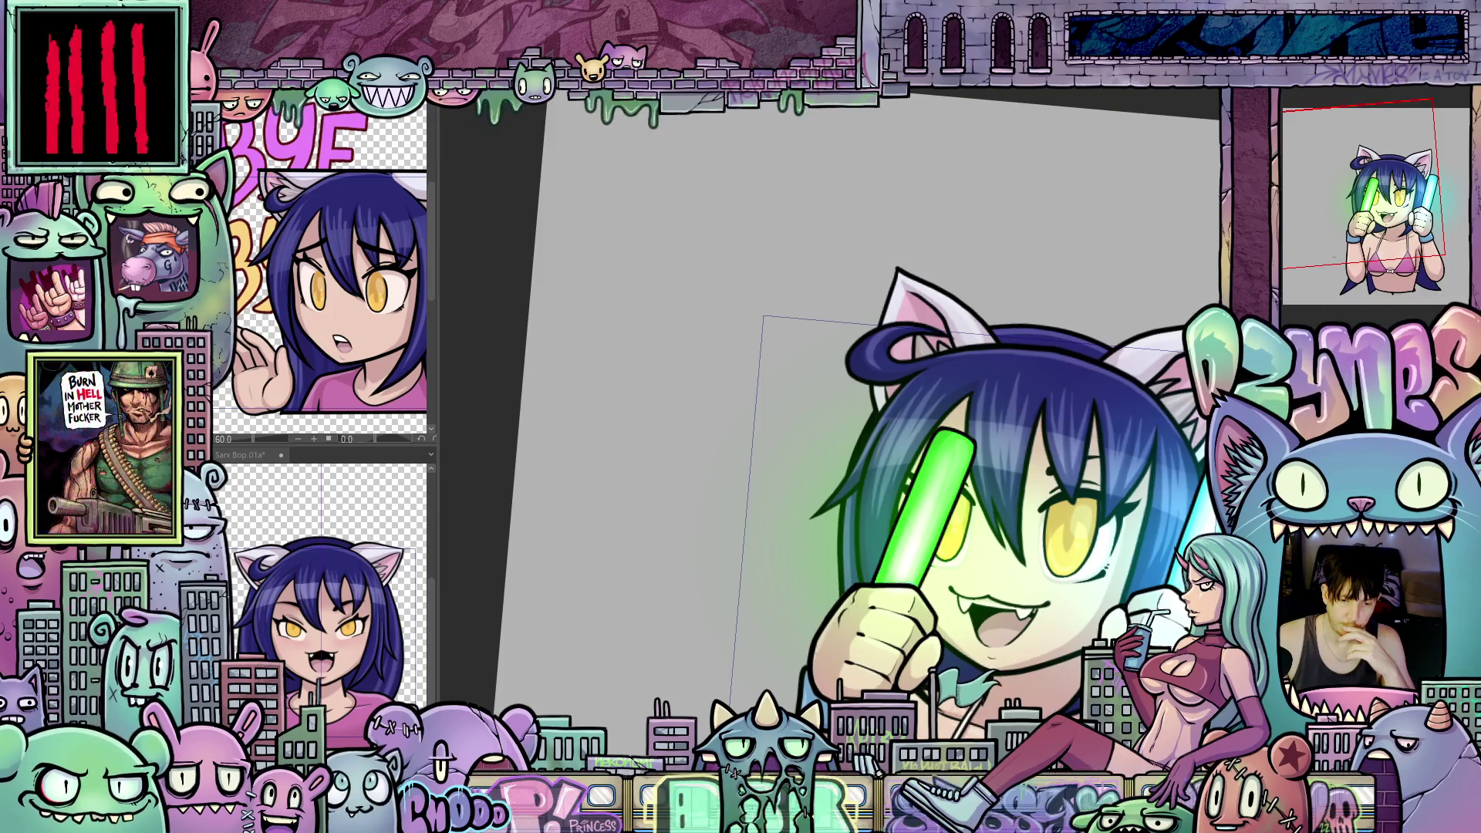
Step: Render the playback range and play the glowstick-waving animation
{"action": "key", "text": "Return"}
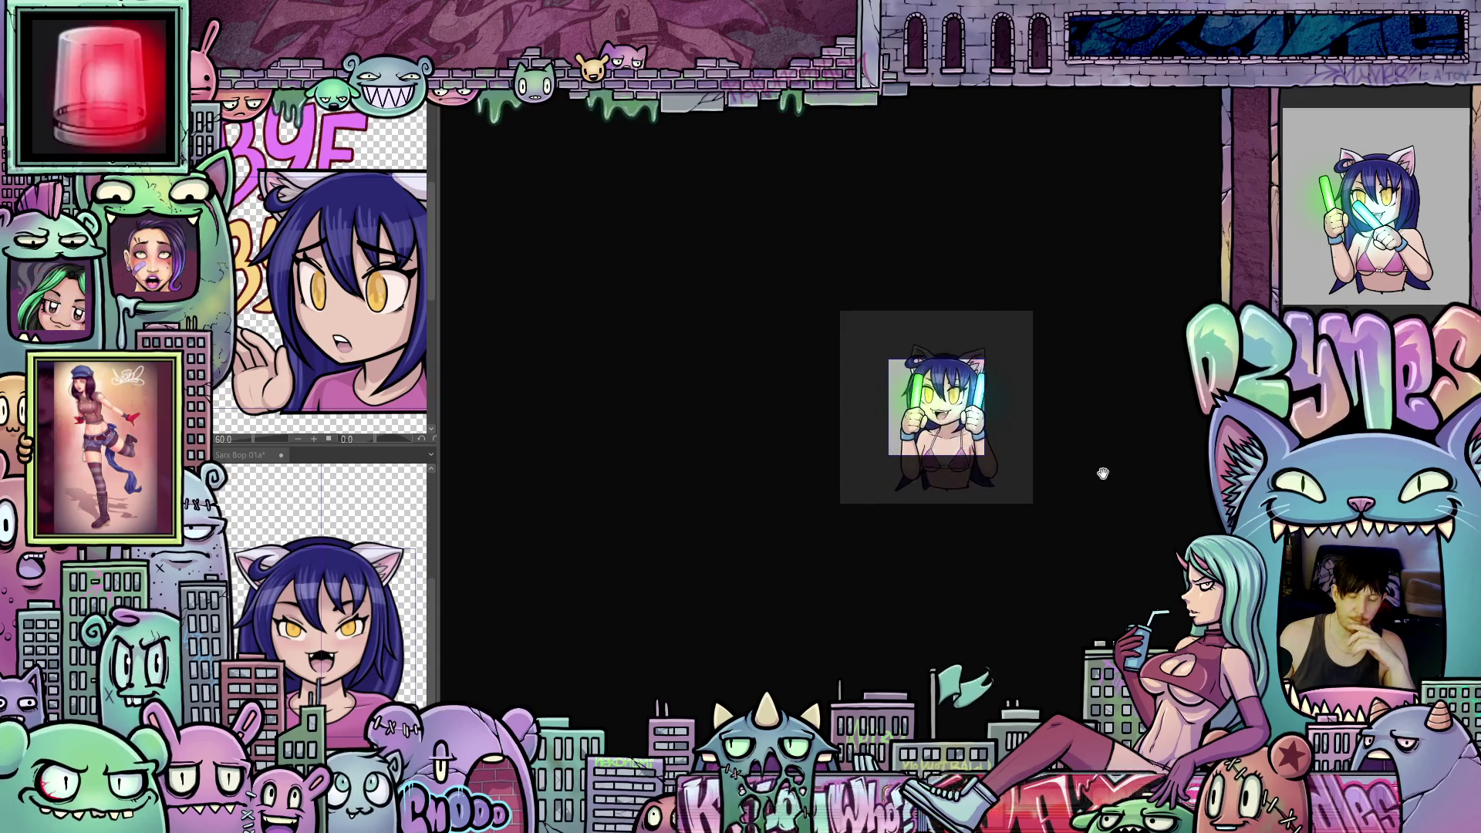
{"action": "scroll", "coordinate": [1087, 460], "scroll_direction": "up", "scroll_amount": 1}
{"action": "scroll", "coordinate": [1053, 437], "scroll_direction": "up", "scroll_amount": 1}
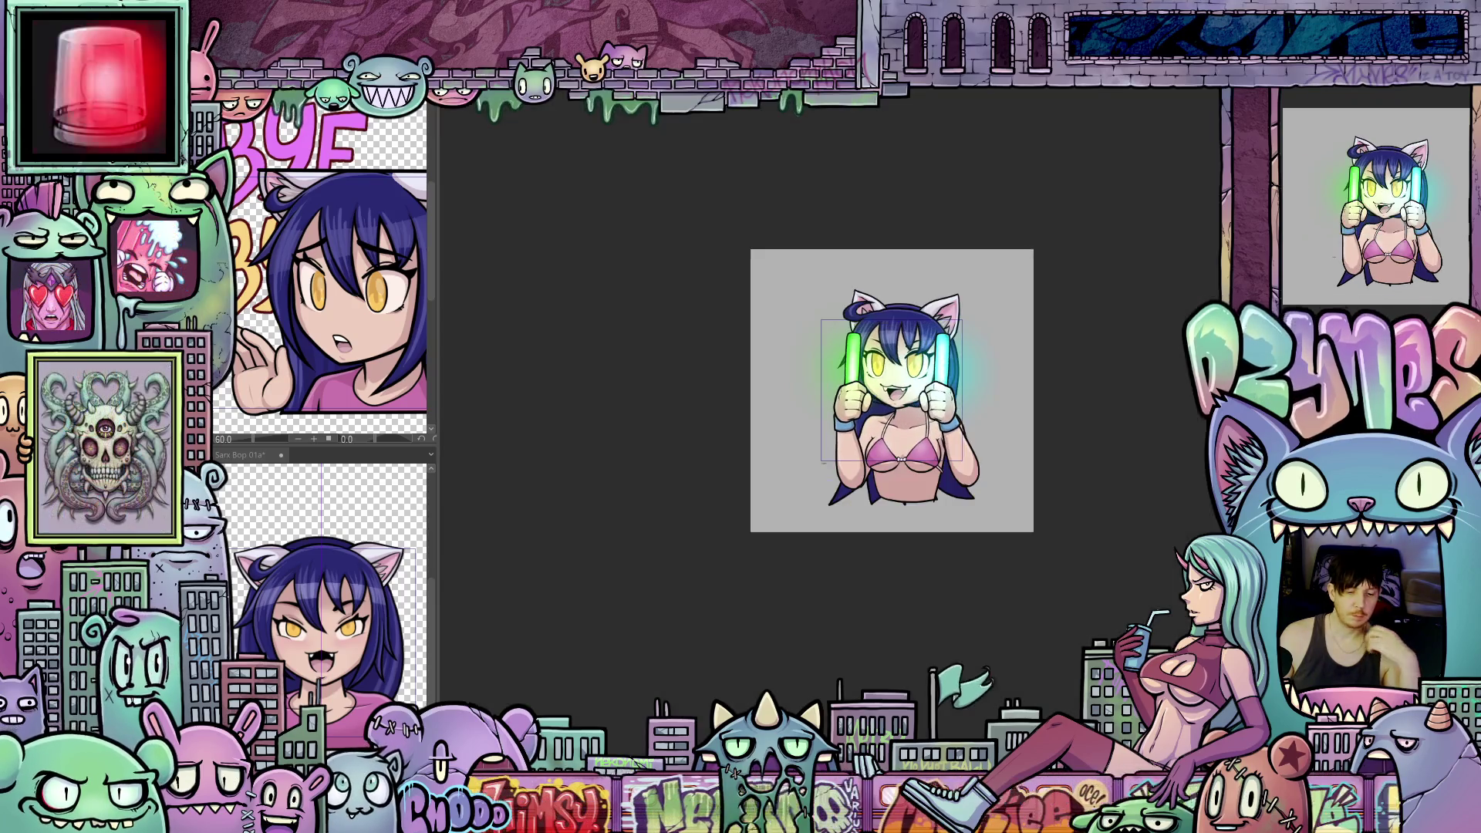
{"action": "scroll", "coordinate": [982, 381], "scroll_direction": "up", "scroll_amount": 1}
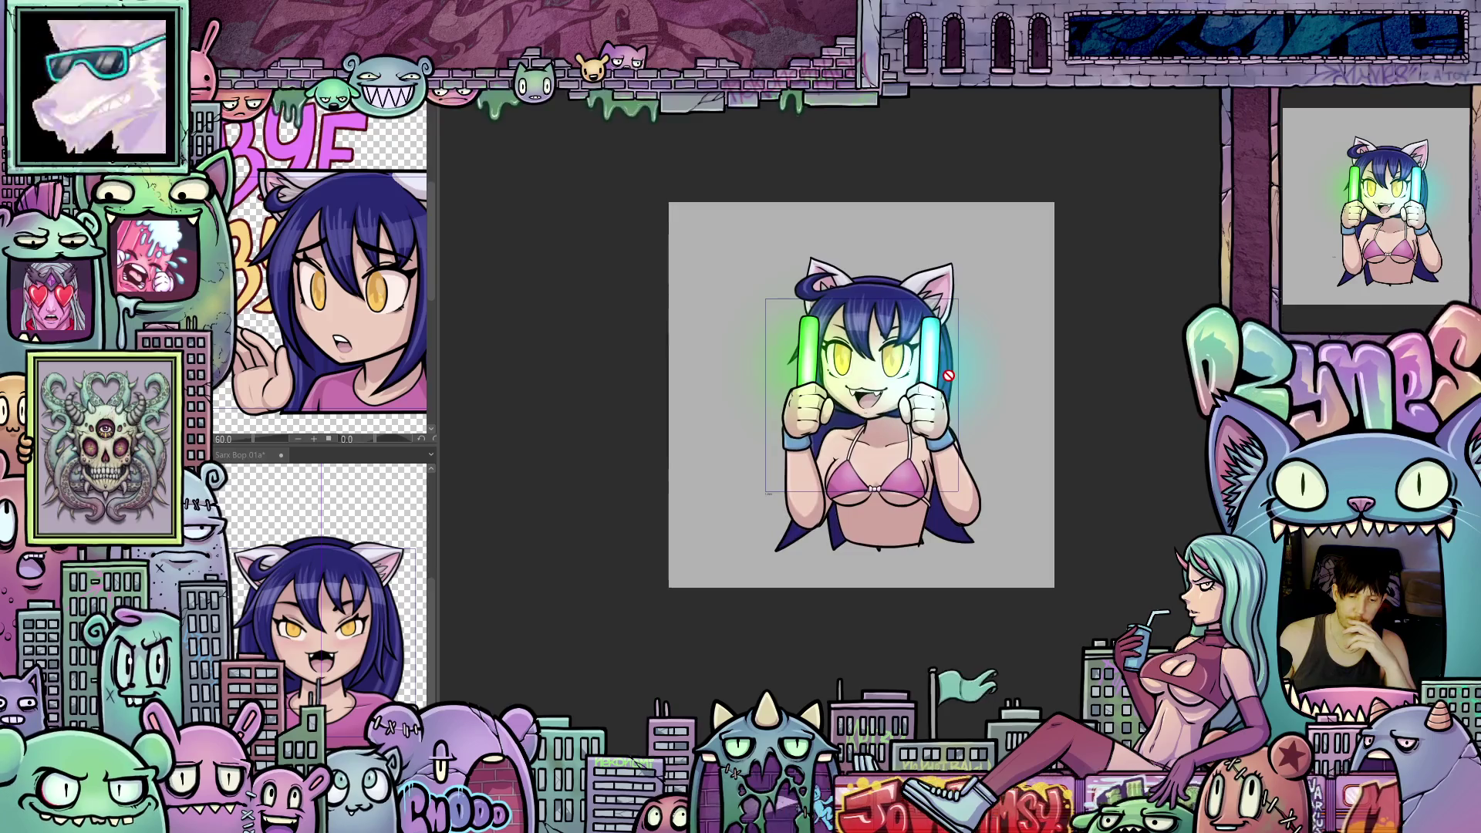
{"action": "scroll", "coordinate": [947, 374], "scroll_direction": "up", "scroll_amount": 1}
{"action": "scroll", "coordinate": [952, 374], "scroll_direction": "up", "scroll_amount": 1}
{"action": "scroll", "coordinate": [958, 377], "scroll_direction": "up", "scroll_amount": 1}
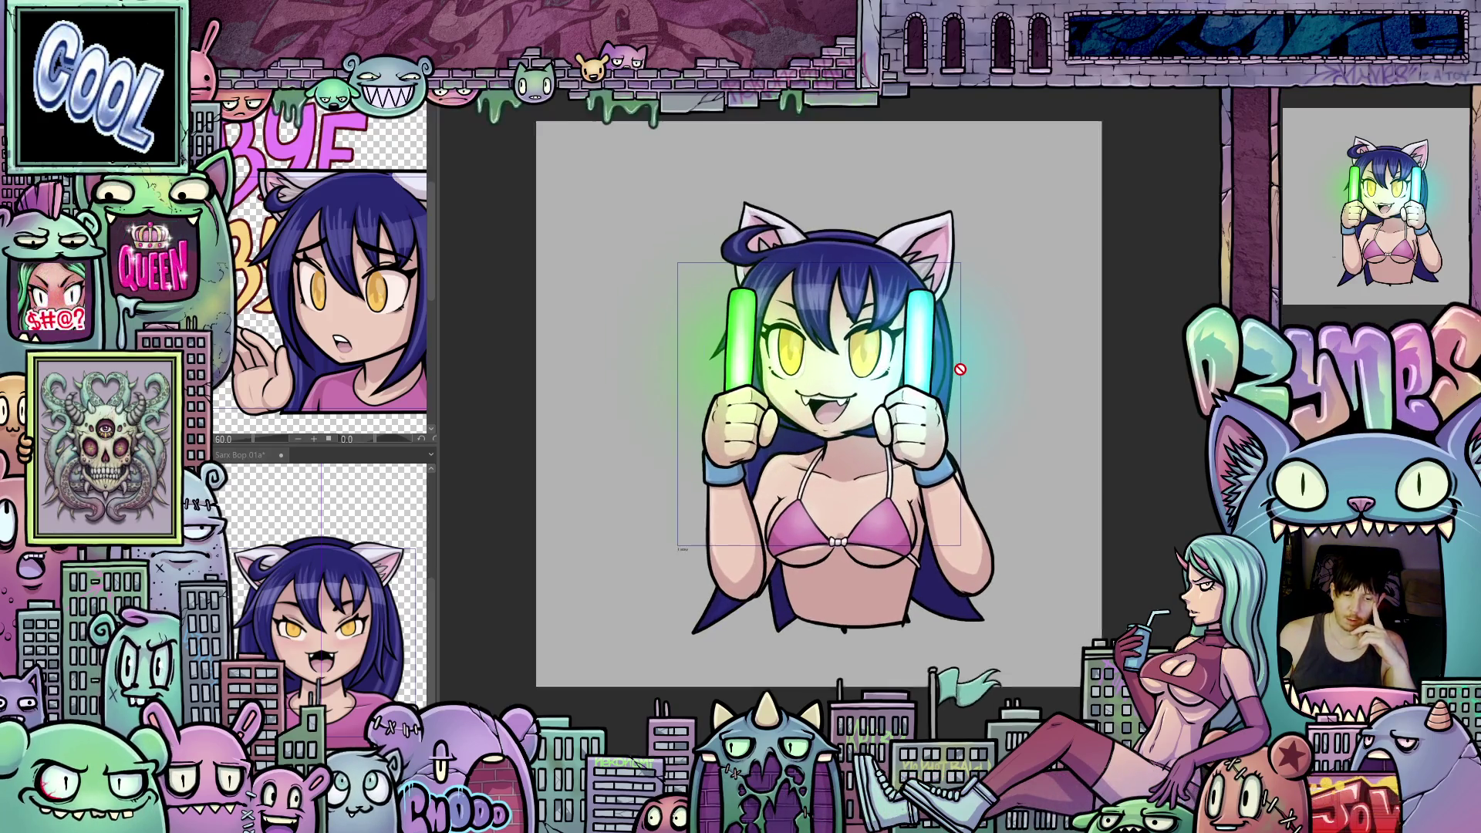
{"action": "scroll", "coordinate": [965, 375], "scroll_direction": "up", "scroll_amount": 1}
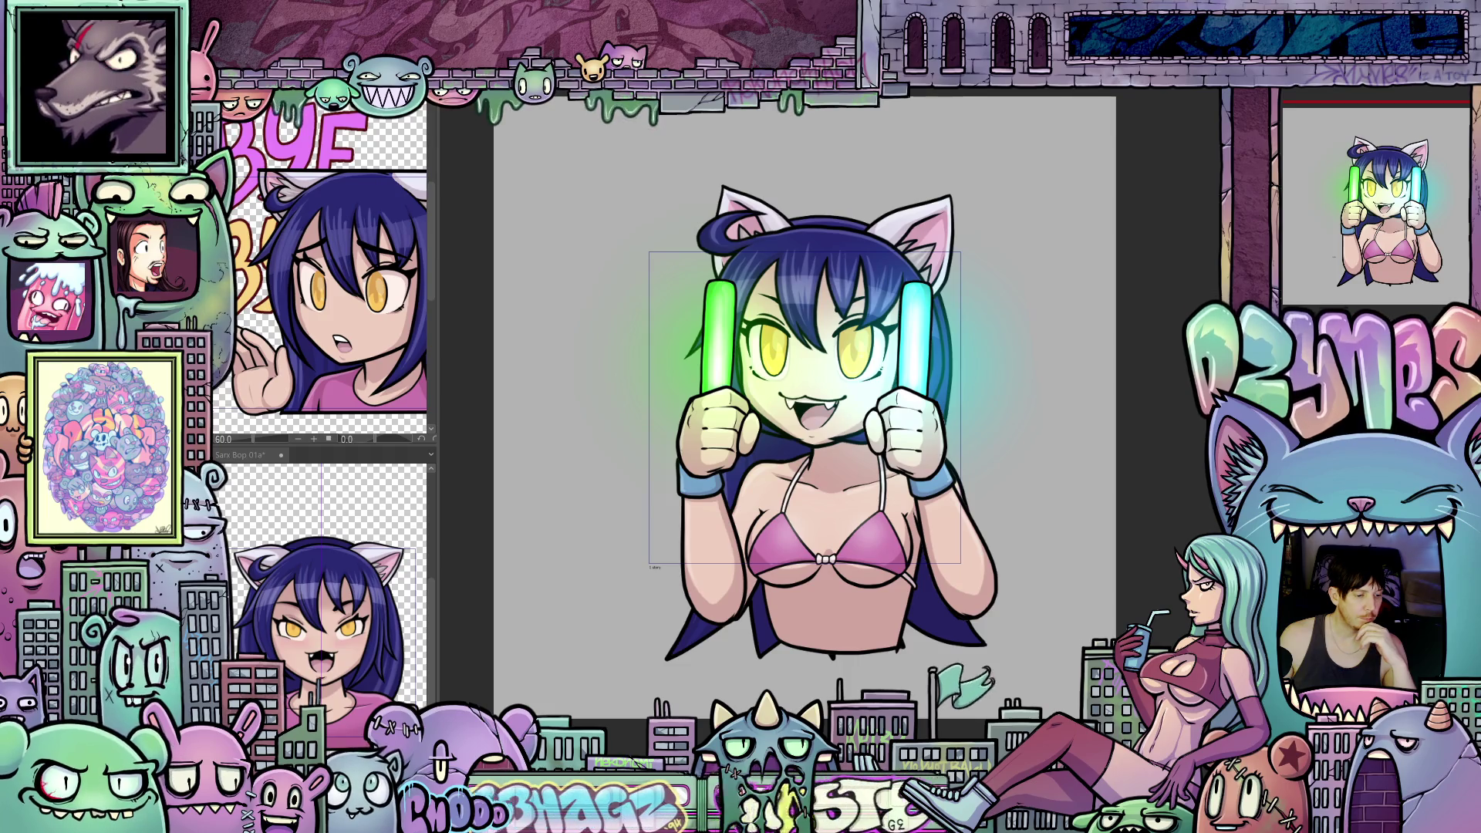
Step: Bring up the colour settings for the drawing colour
{"action": "left_click", "coordinate": [513, 527]}
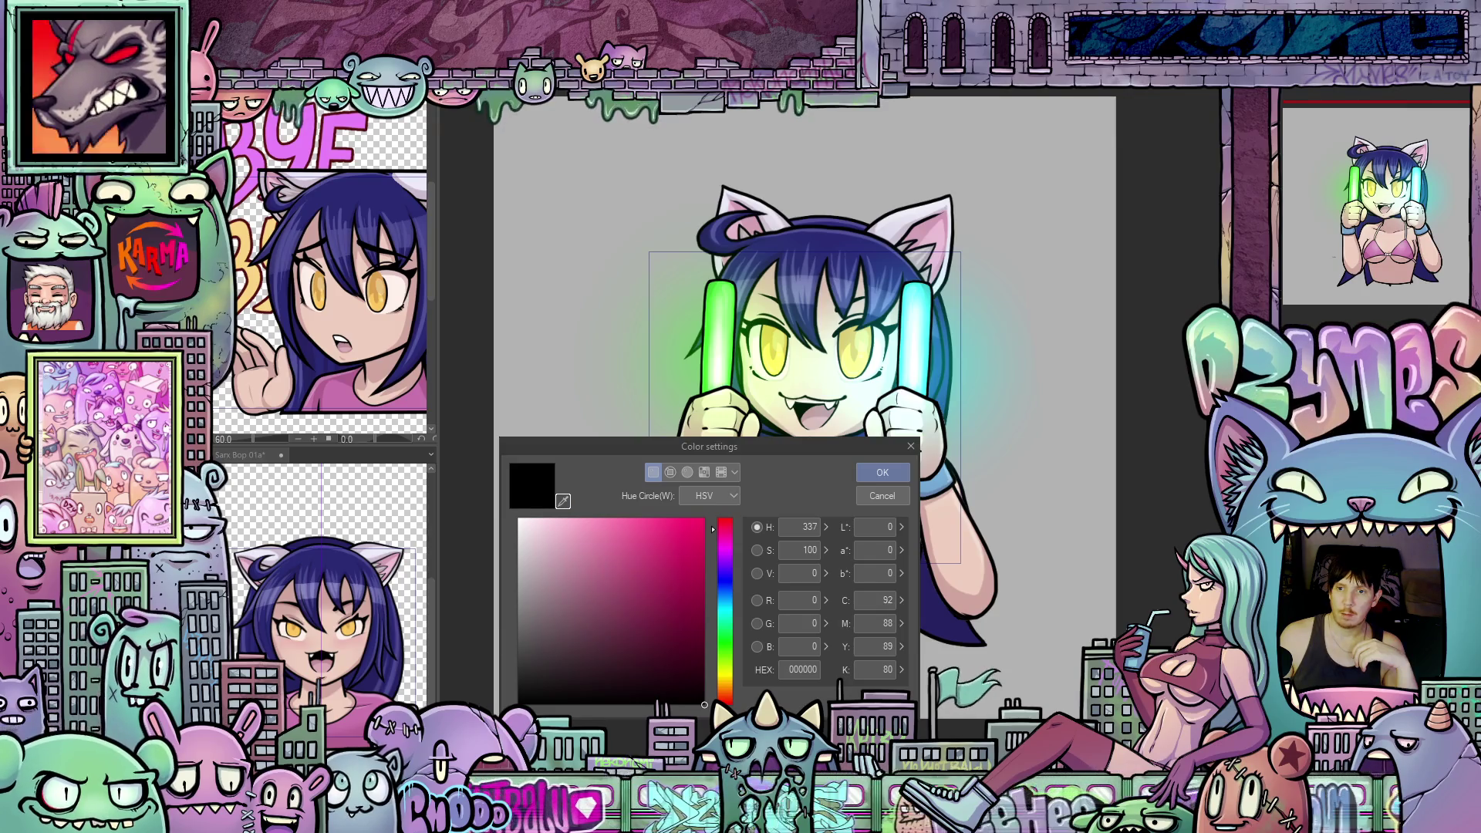
Step: Set the colour to near-black 18181B and fill a rectangular backdrop behind the character
{"action": "left_click", "coordinate": [914, 428]}
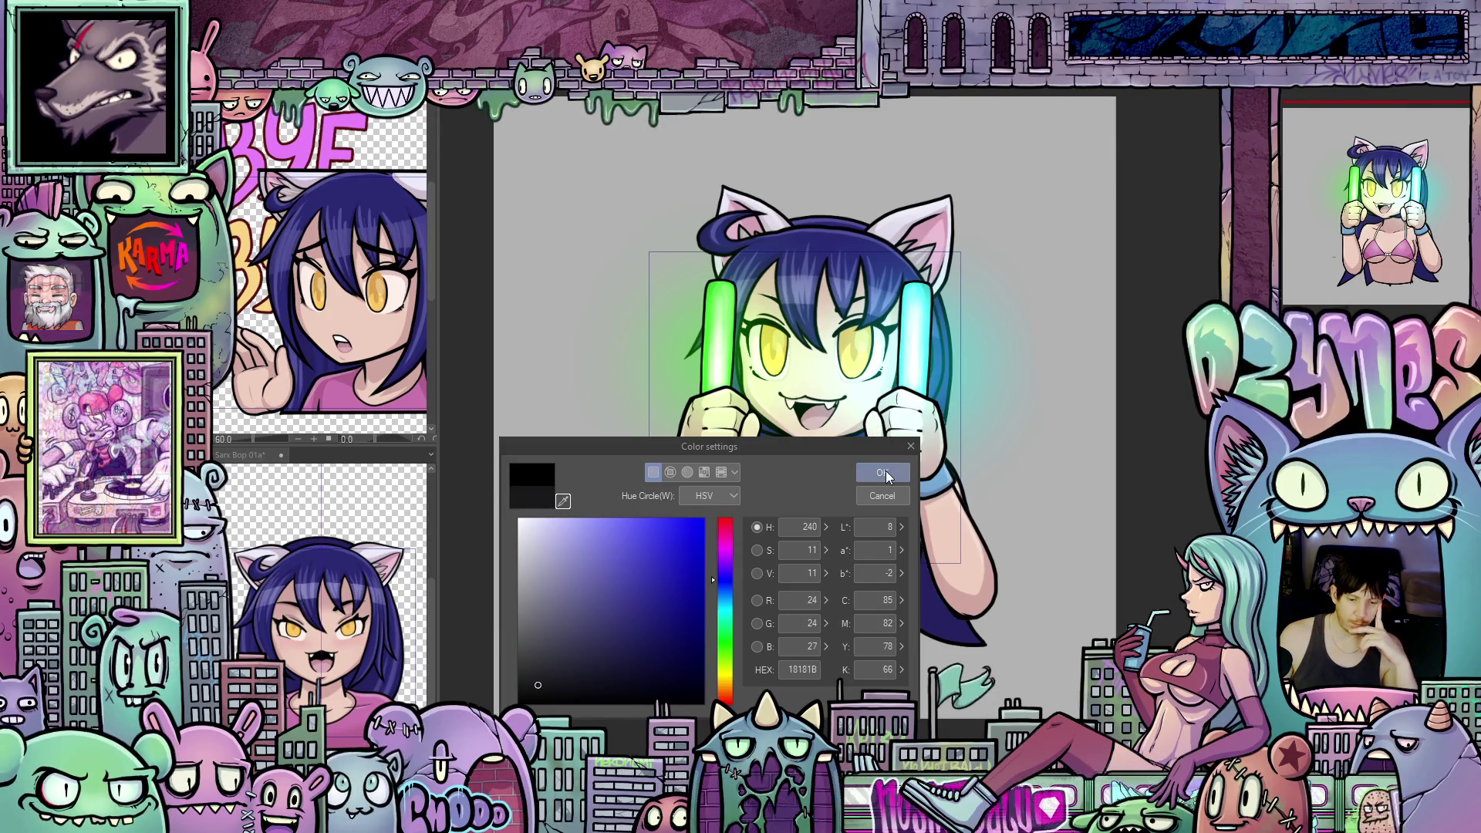
{"action": "left_click", "coordinate": [884, 471]}
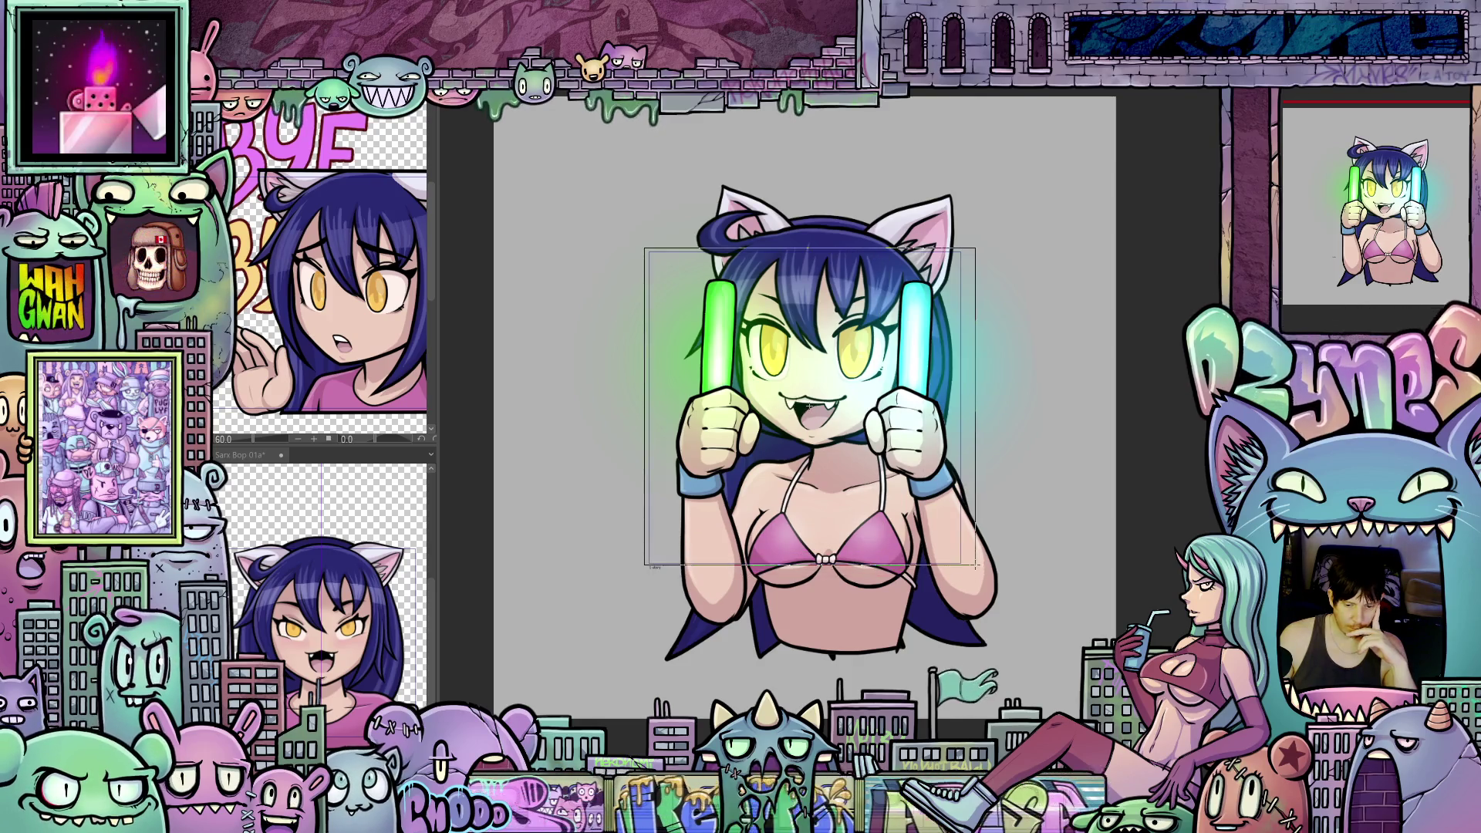
{"action": "left_click_drag", "start_coordinate": [966, 567], "coordinate": [965, 567]}
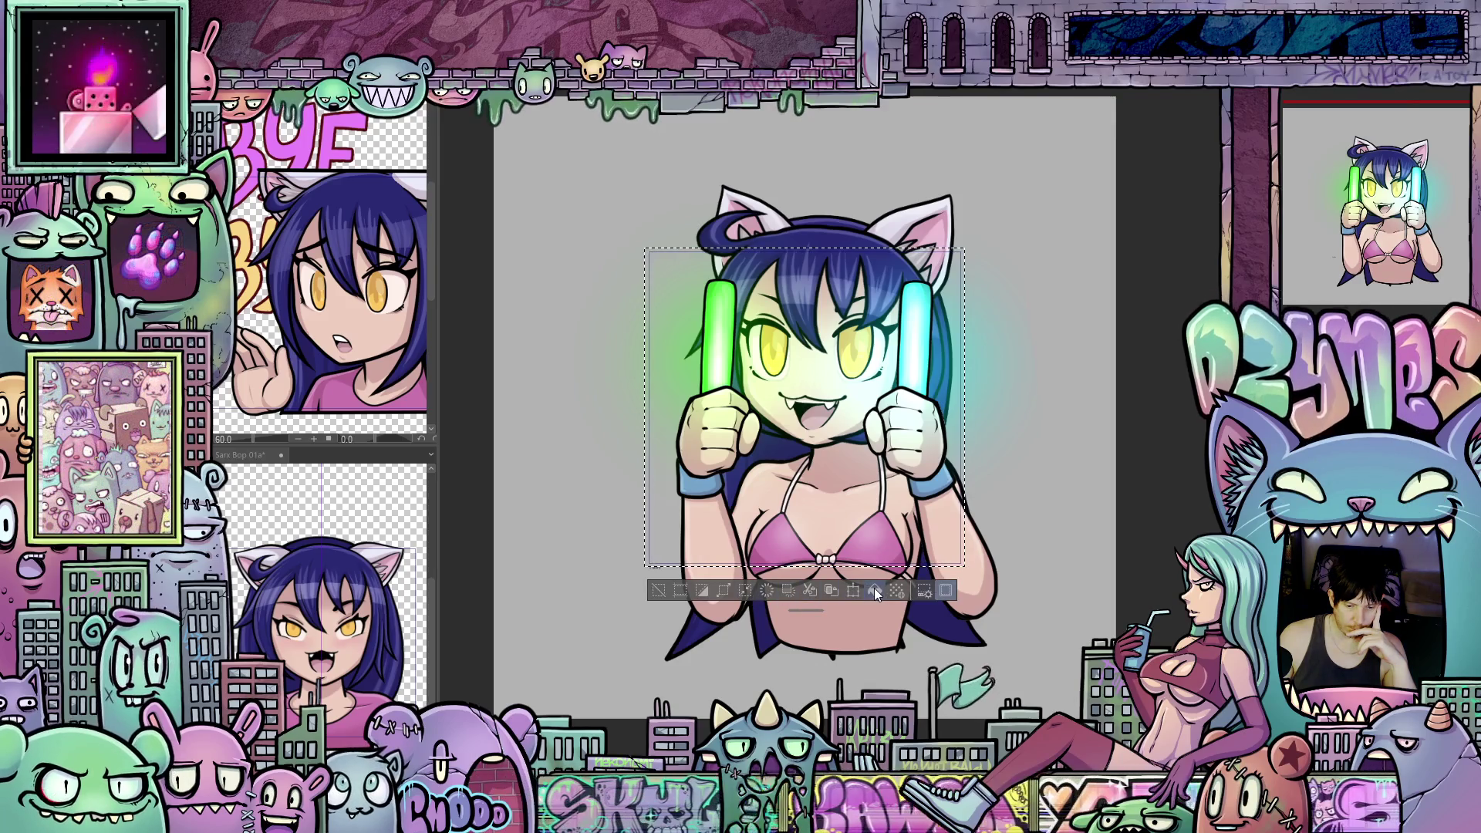
{"action": "left_click", "coordinate": [874, 588]}
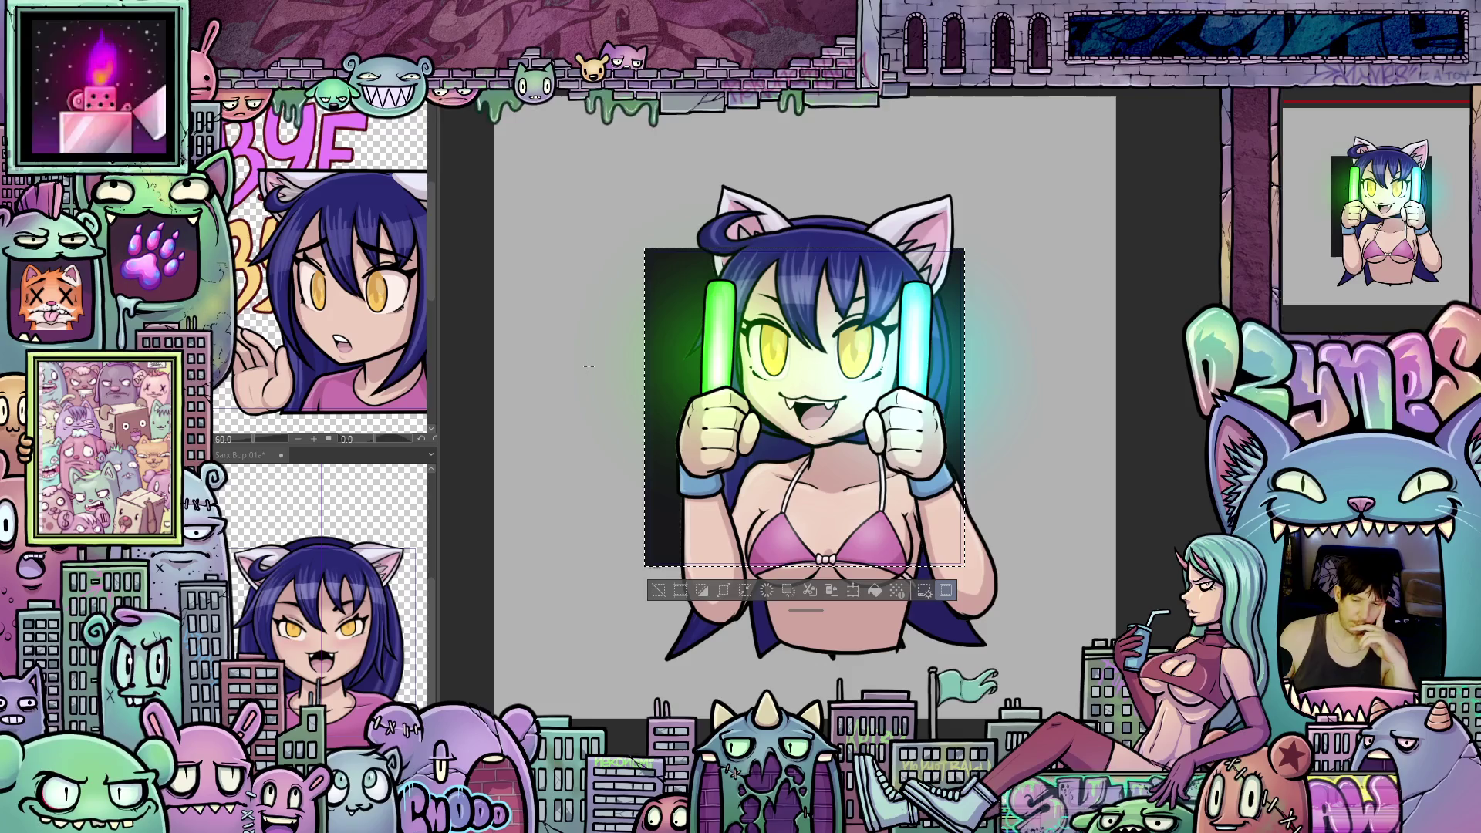
{"action": "key", "text": "ctrl+d"}
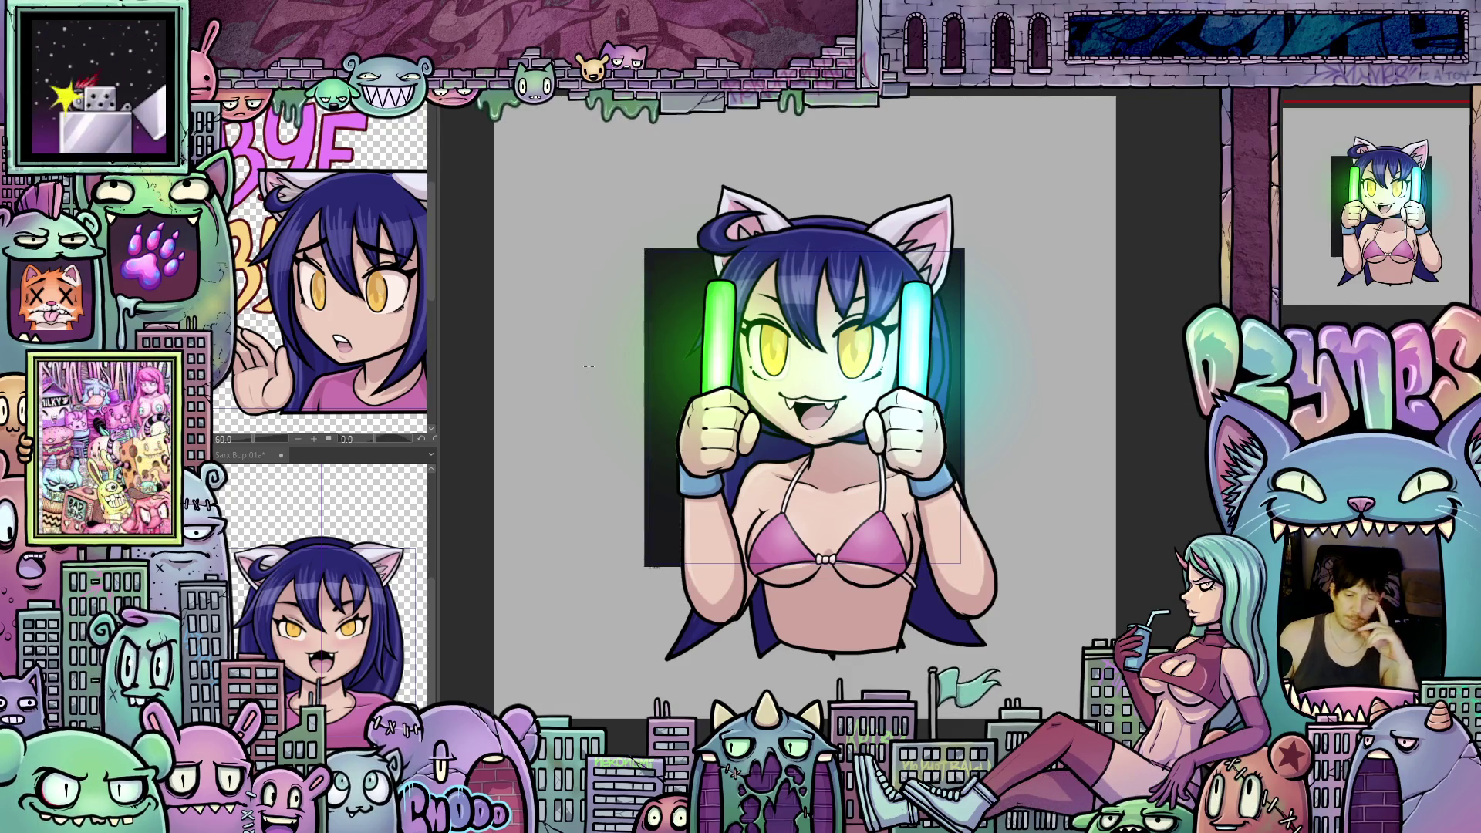
{"action": "scroll", "coordinate": [948, 516], "scroll_direction": "up", "scroll_amount": 1}
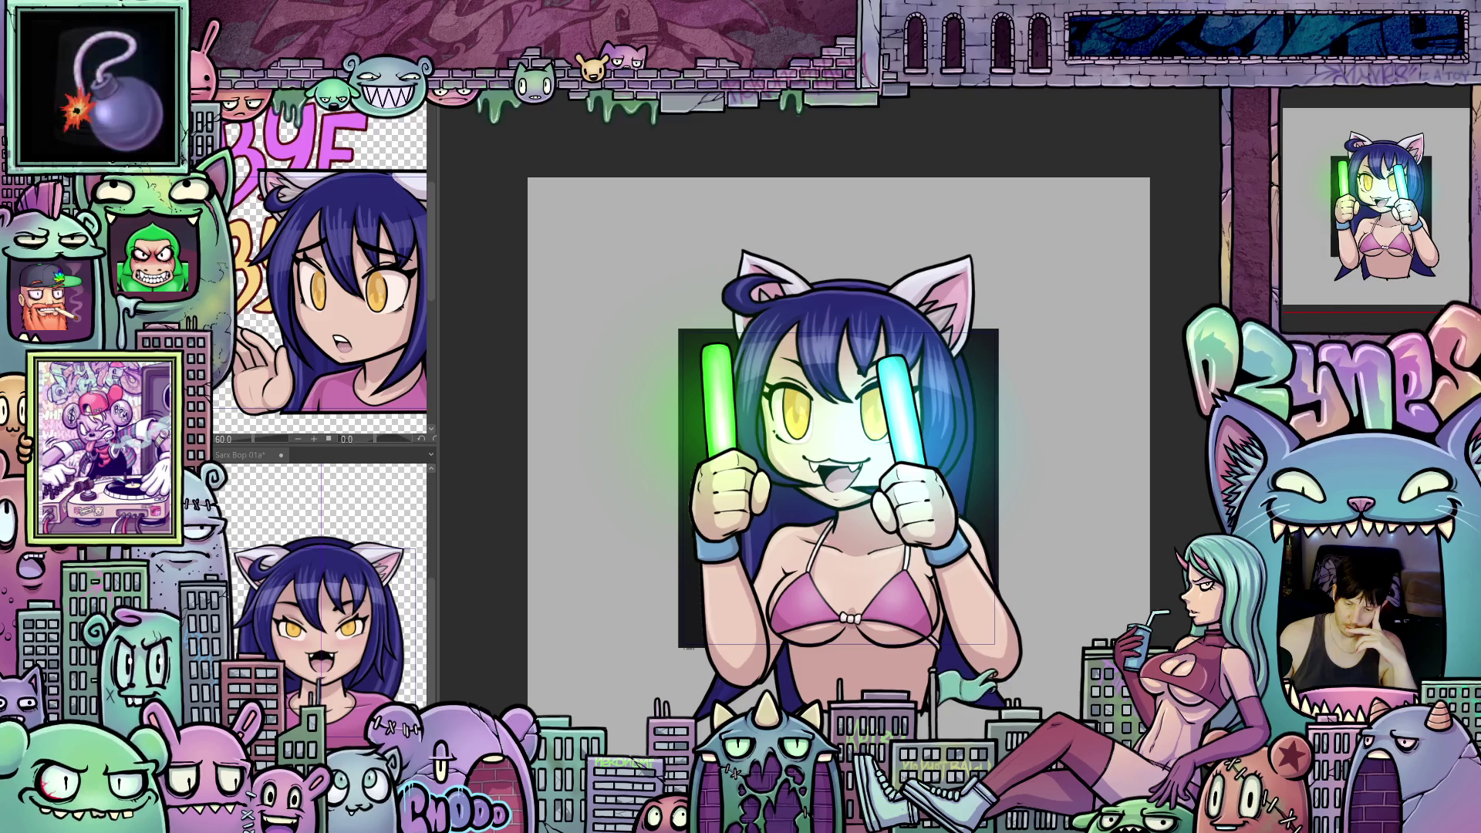
Step: Advance to the frame where she angles the blue glowstick across her face
{"action": "key", "text": "Right"}
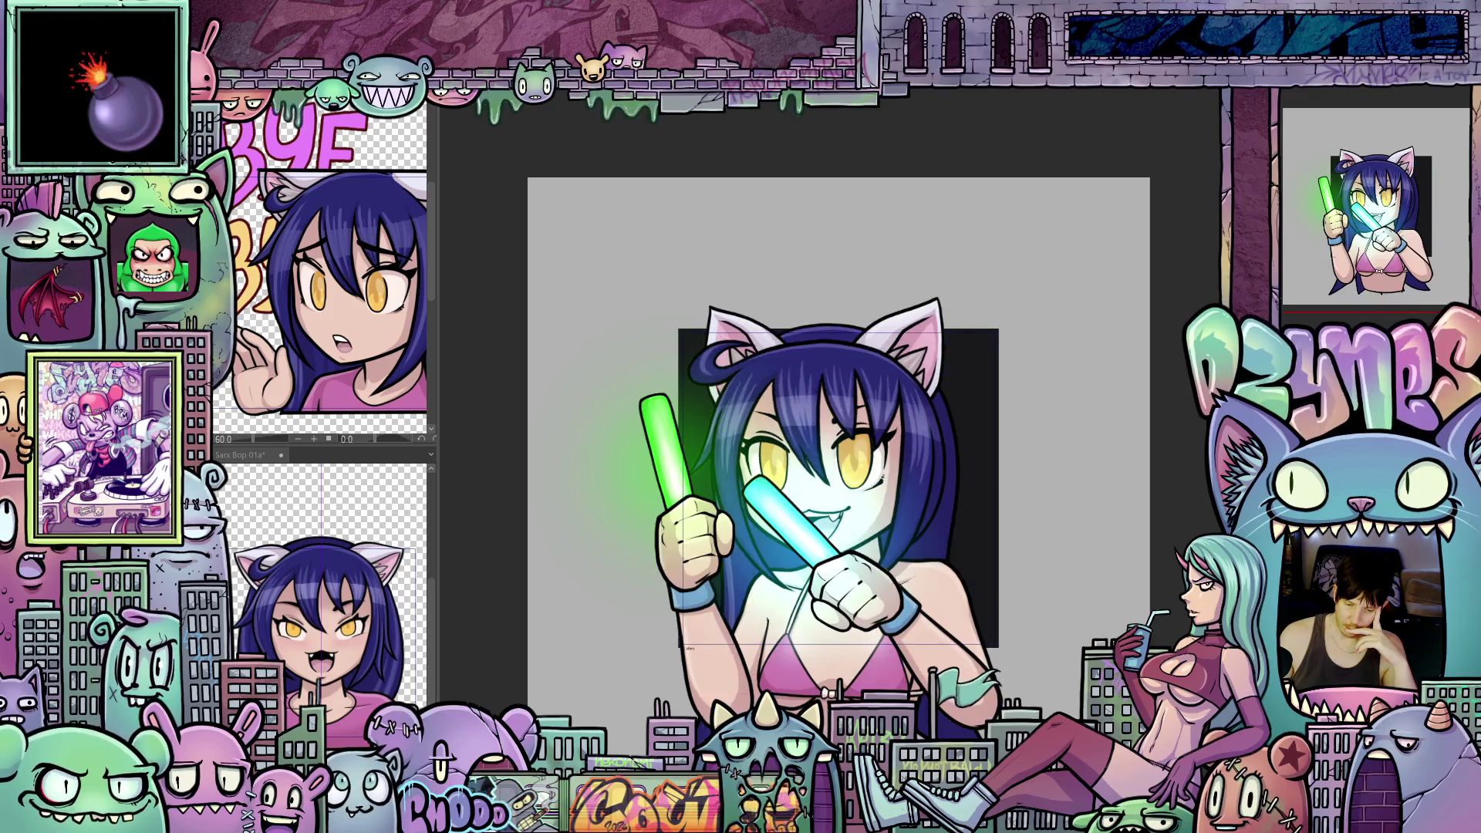
Step: Turn the backdrop red from its options list, then step through the dark and magenta backdrop frames
{"action": "right_click", "coordinate": [232, 110]}
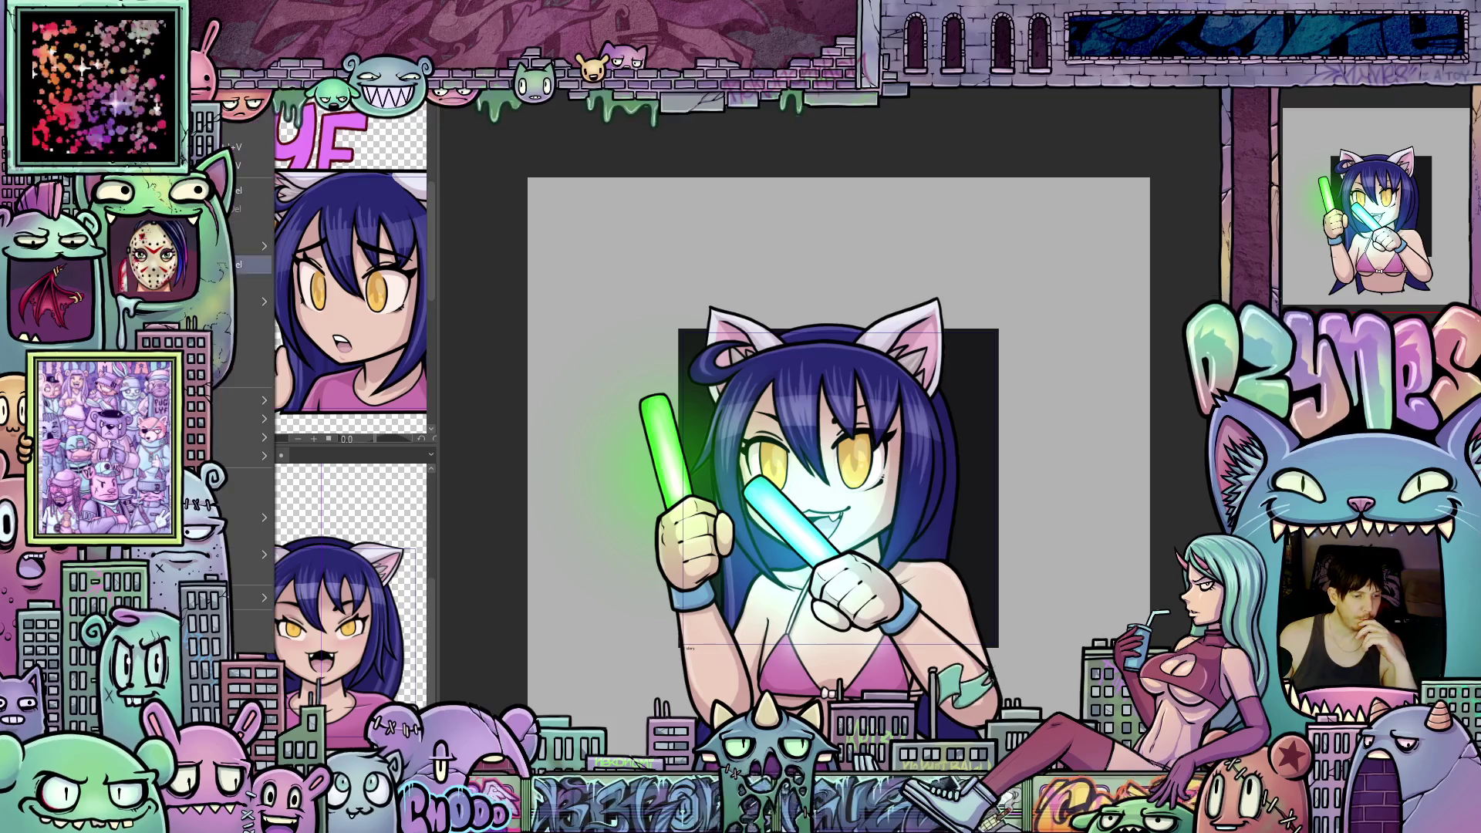
{"action": "left_click", "coordinate": [255, 265]}
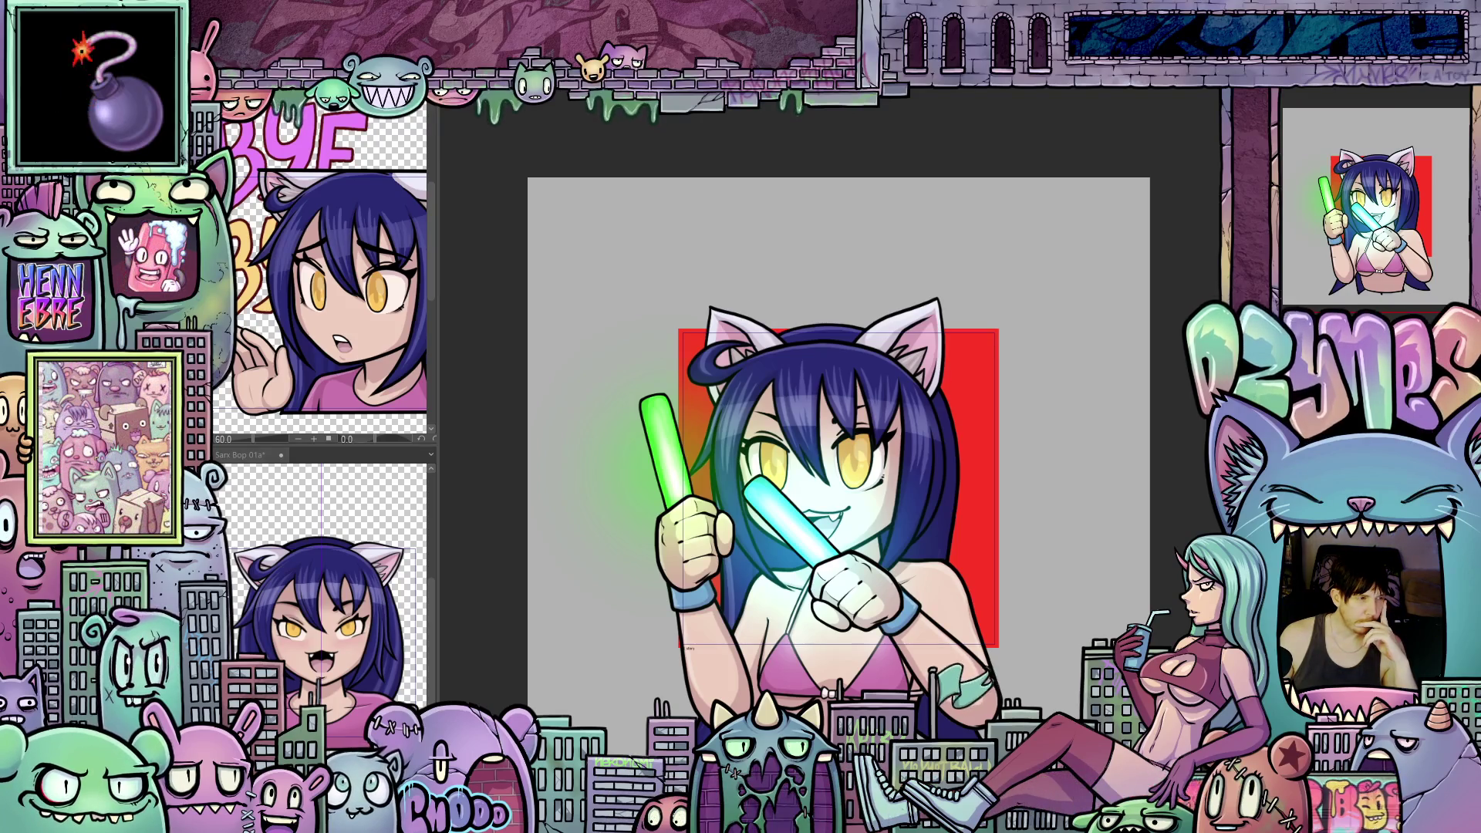
{"action": "key", "text": "alt+BackSpace"}
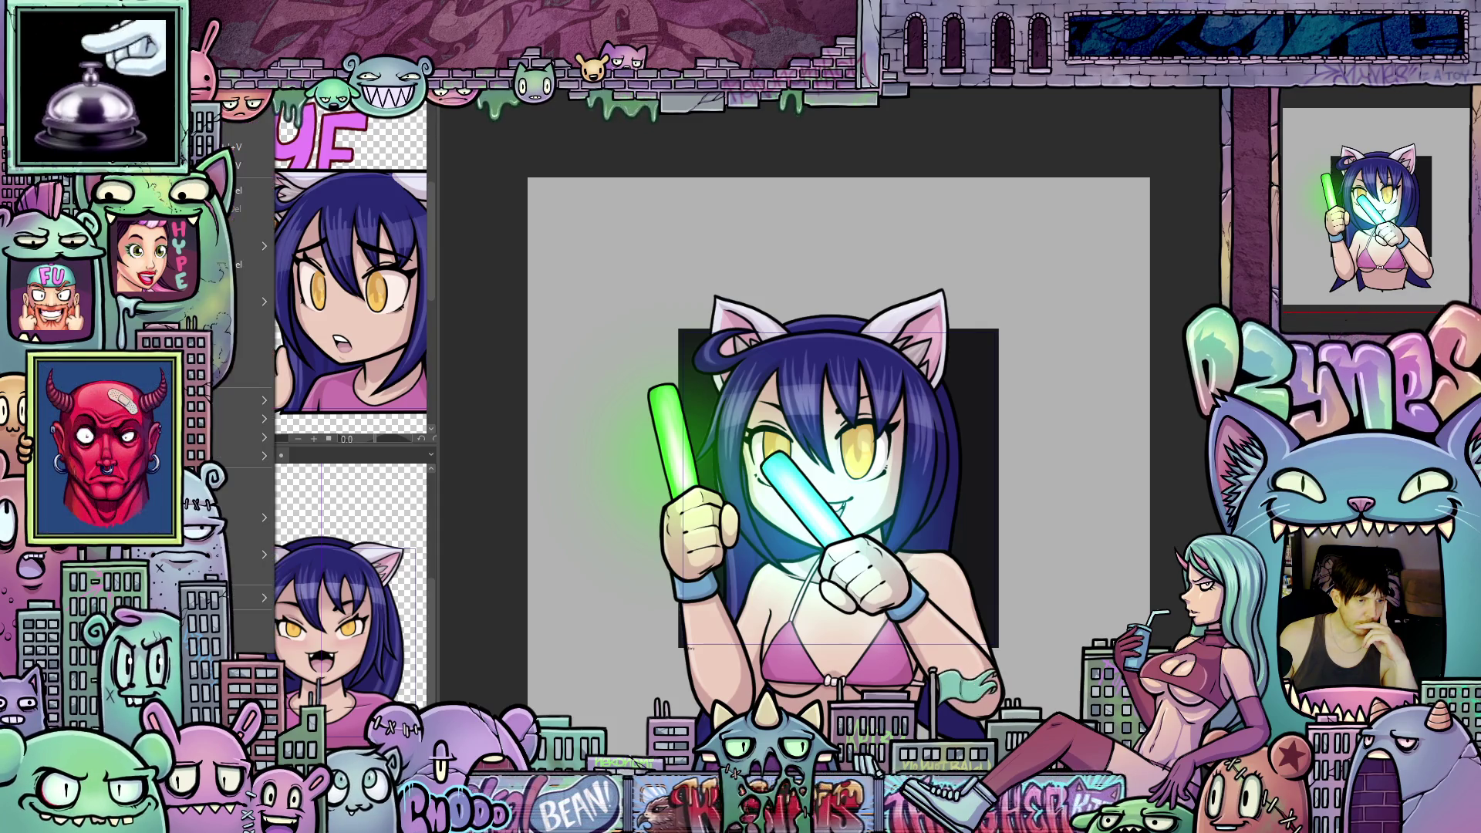
{"action": "key", "text": "alt+BackSpace"}
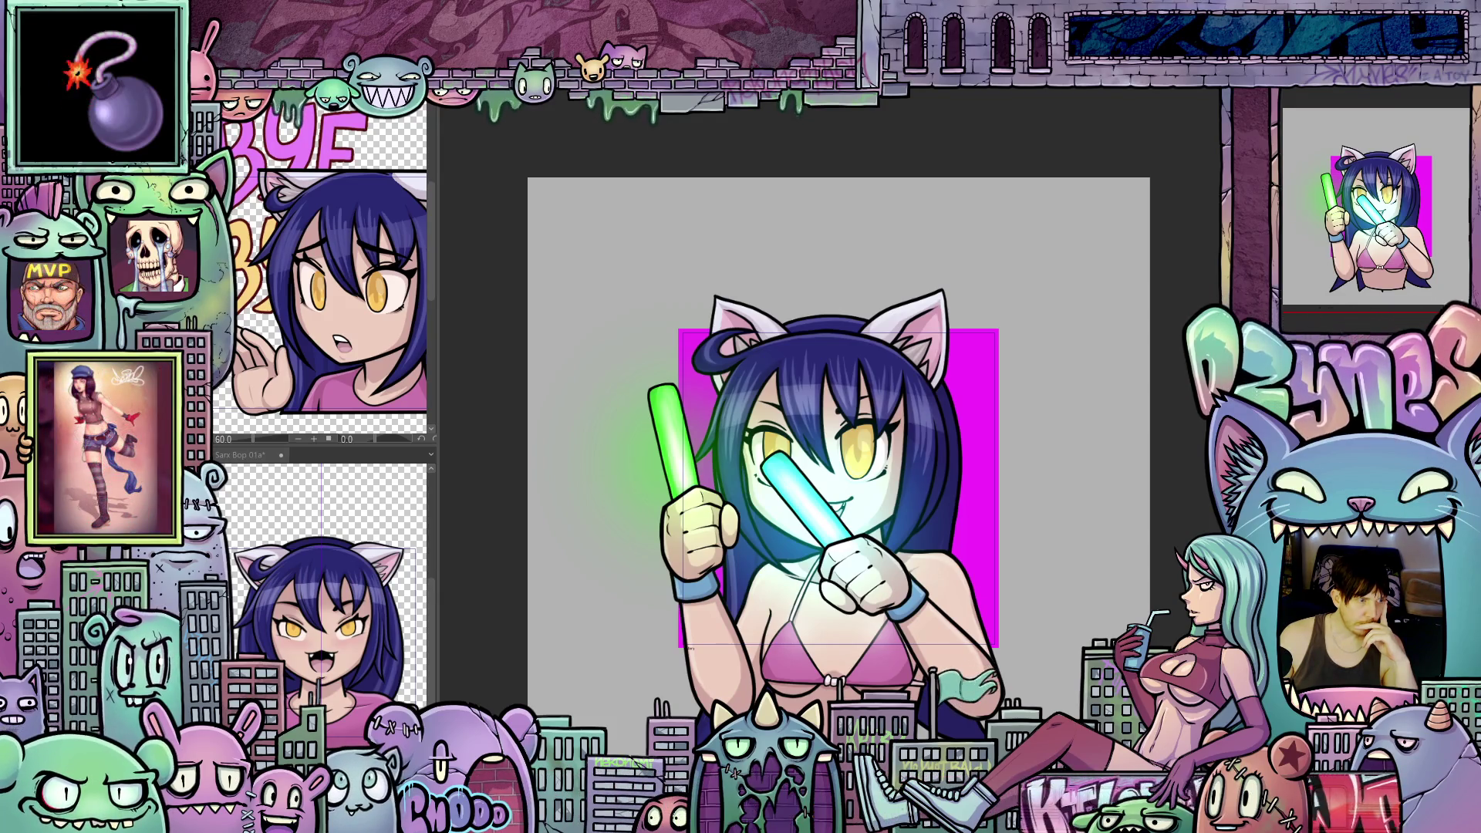
{"action": "key", "text": "ctrl+Tab"}
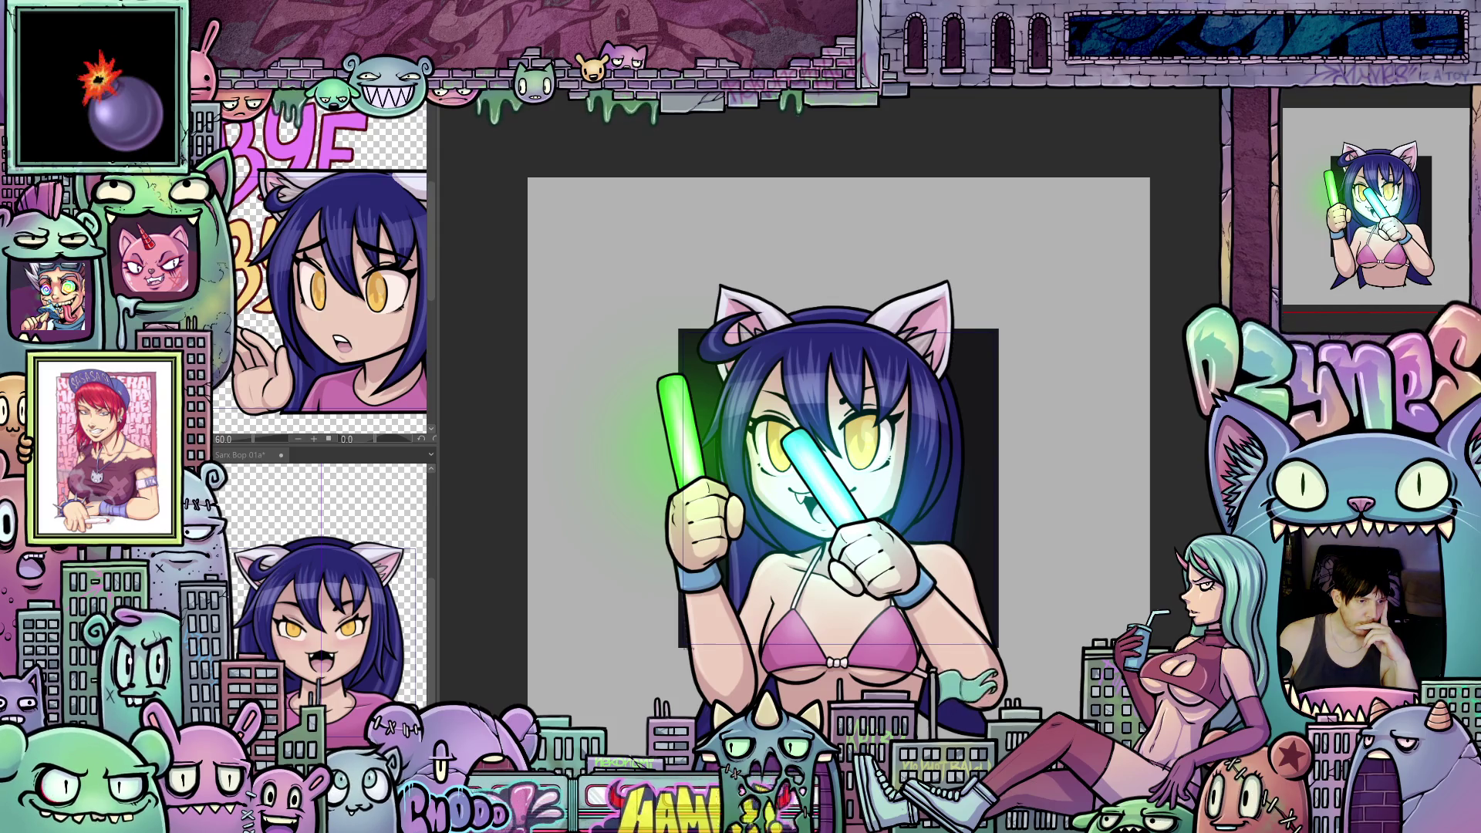
Step: Undo and redo backdrop colours while stepping frames, ending with the dark backdrop turned green
{"action": "key", "text": "ctrl+z"}
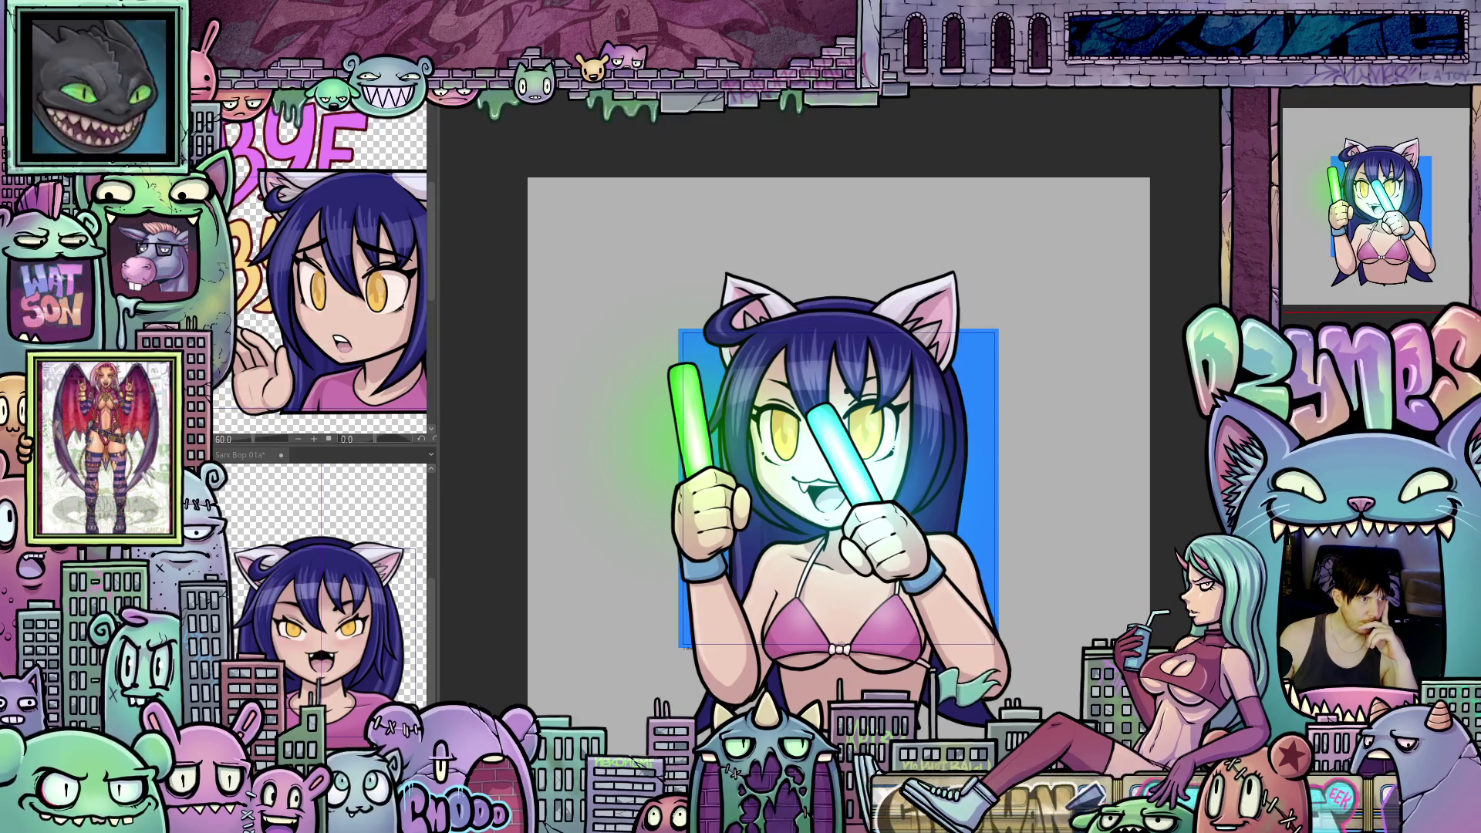
{"action": "key", "text": "ctrl+z"}
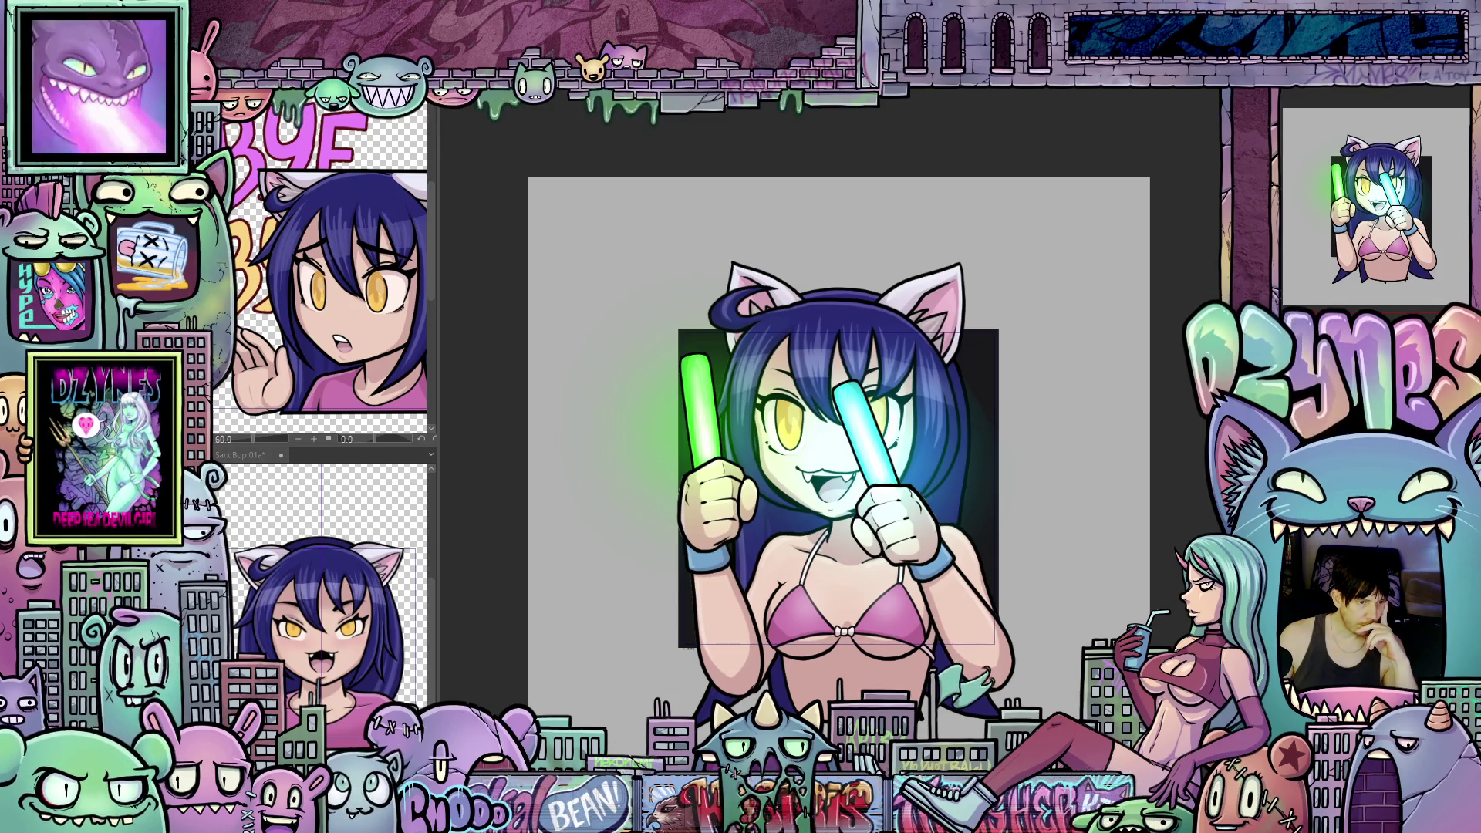
{"action": "key", "text": "ctrl+shift+z"}
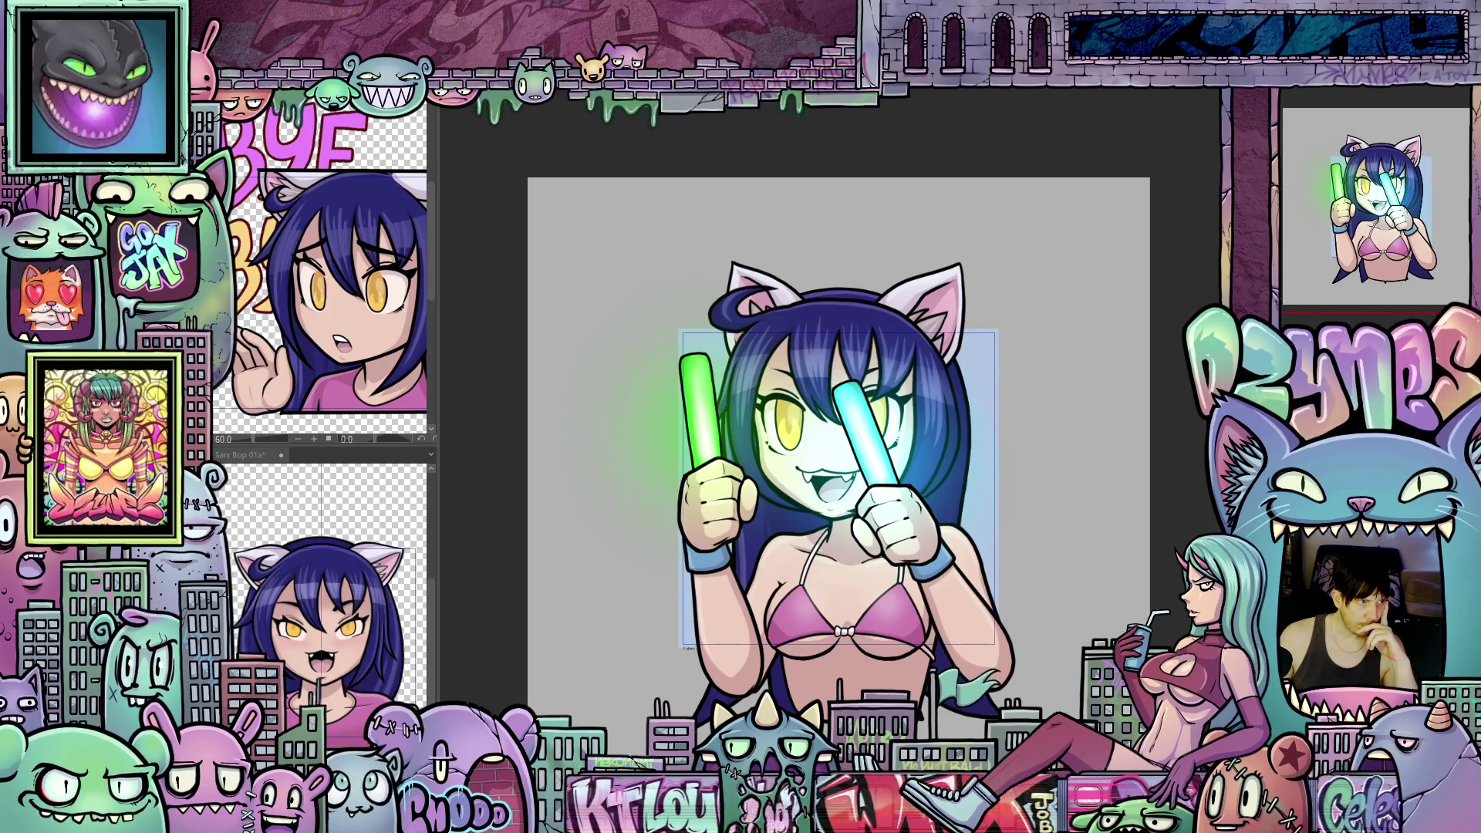
{"action": "key", "text": "ctrl+z"}
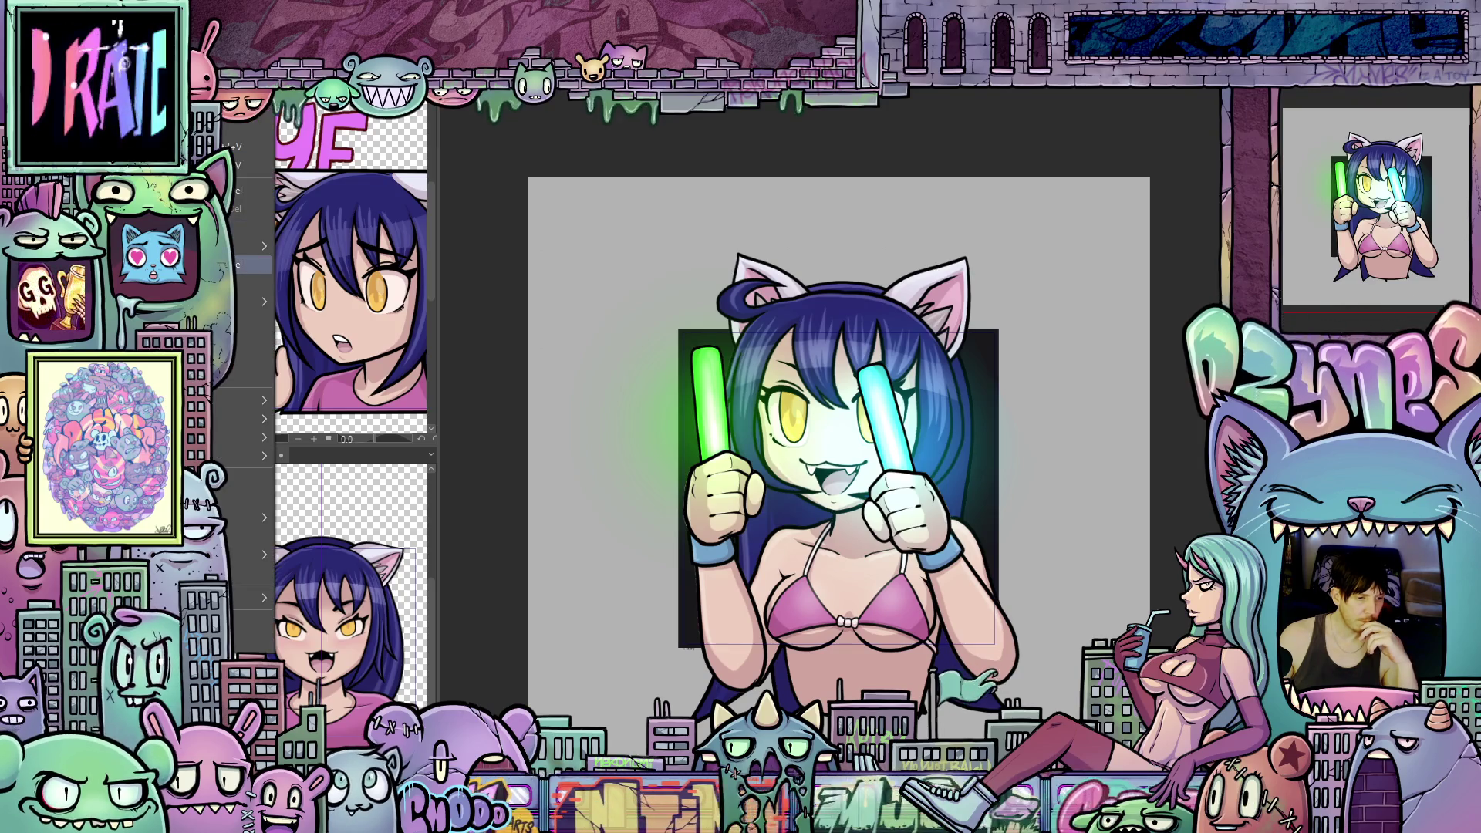
{"action": "key", "text": "BackSpace"}
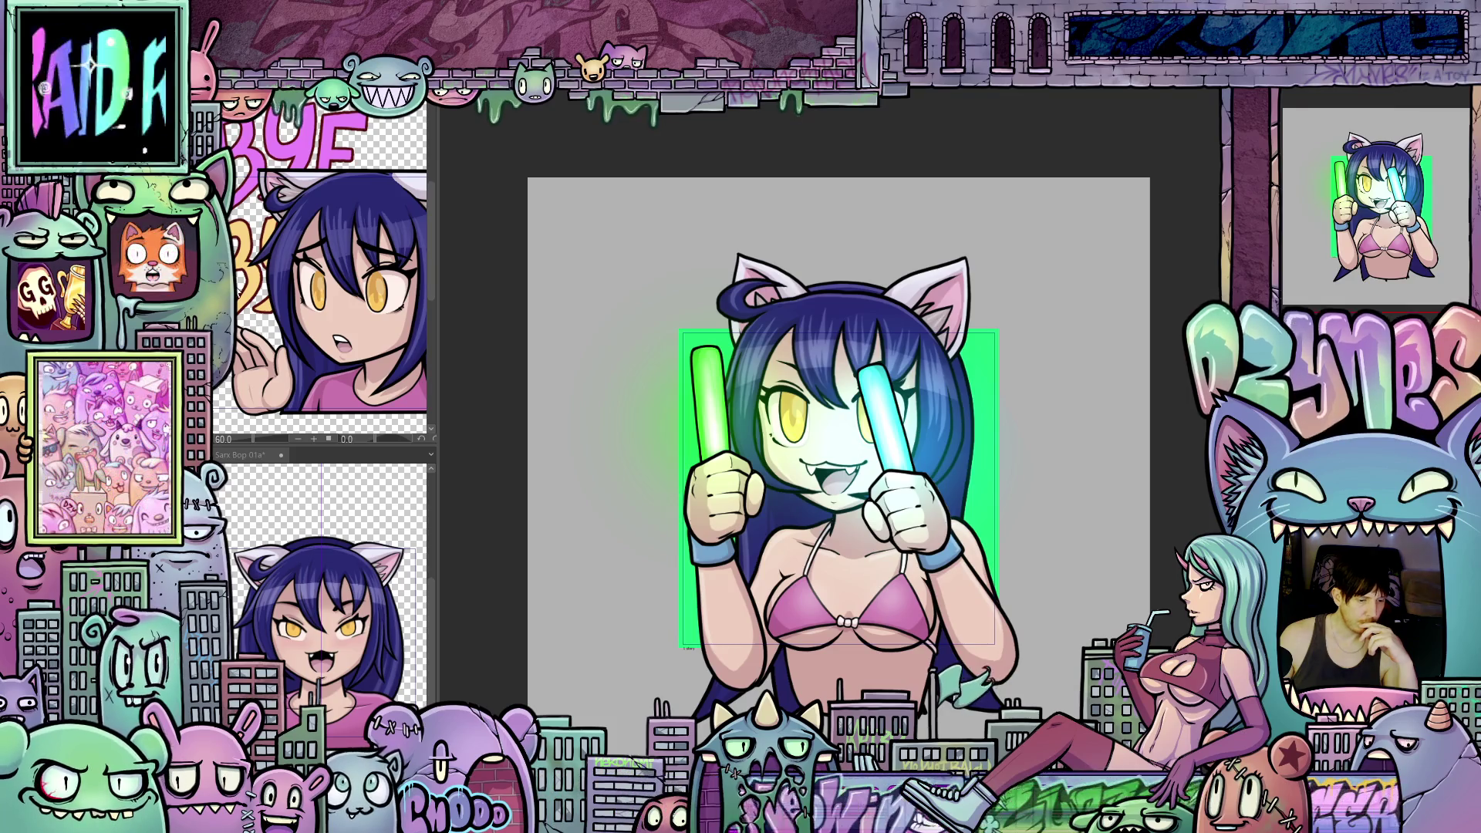
{"action": "key", "text": "Right"}
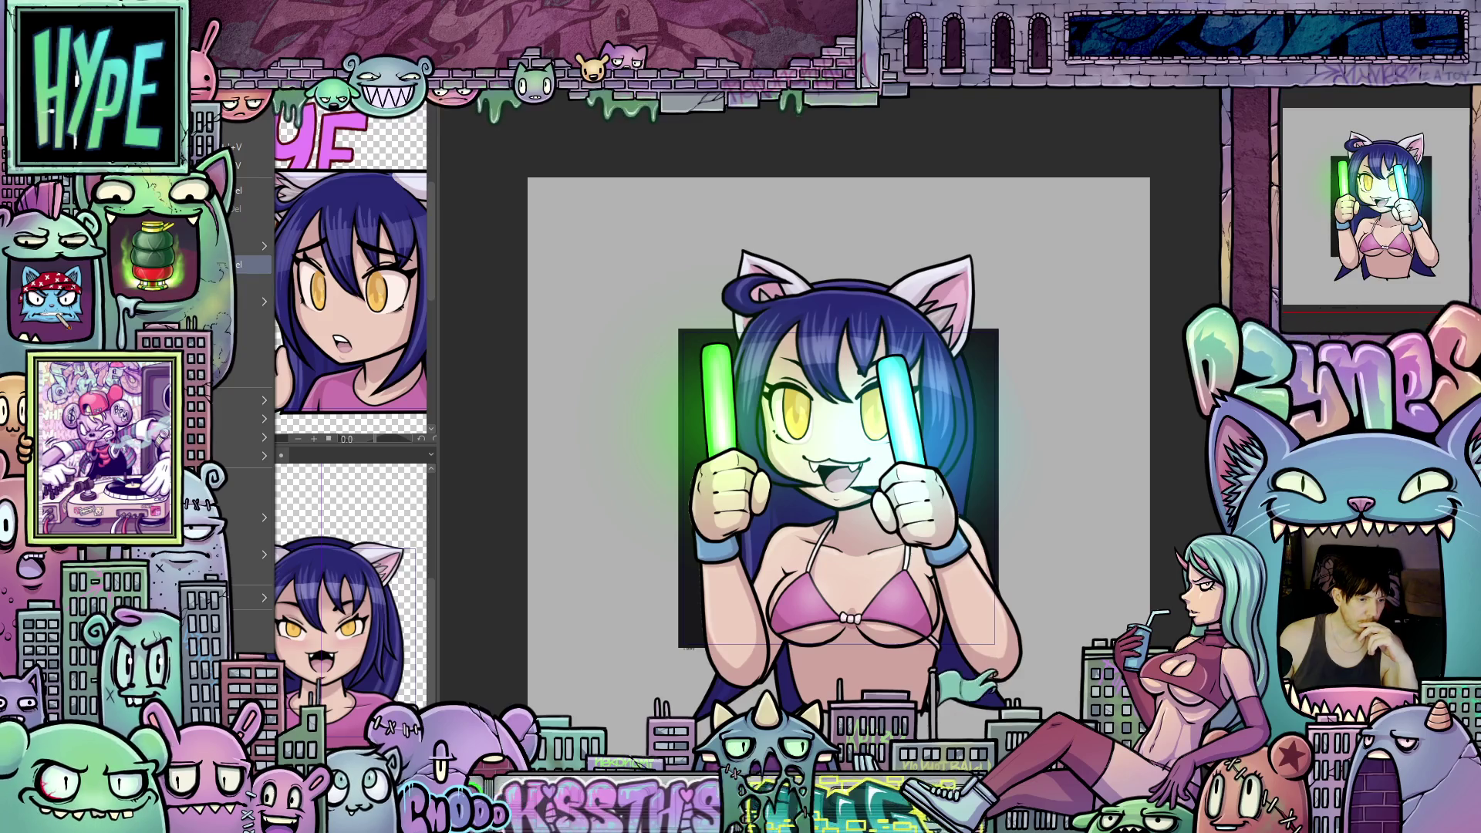
{"action": "left_click", "coordinate": [264, 512]}
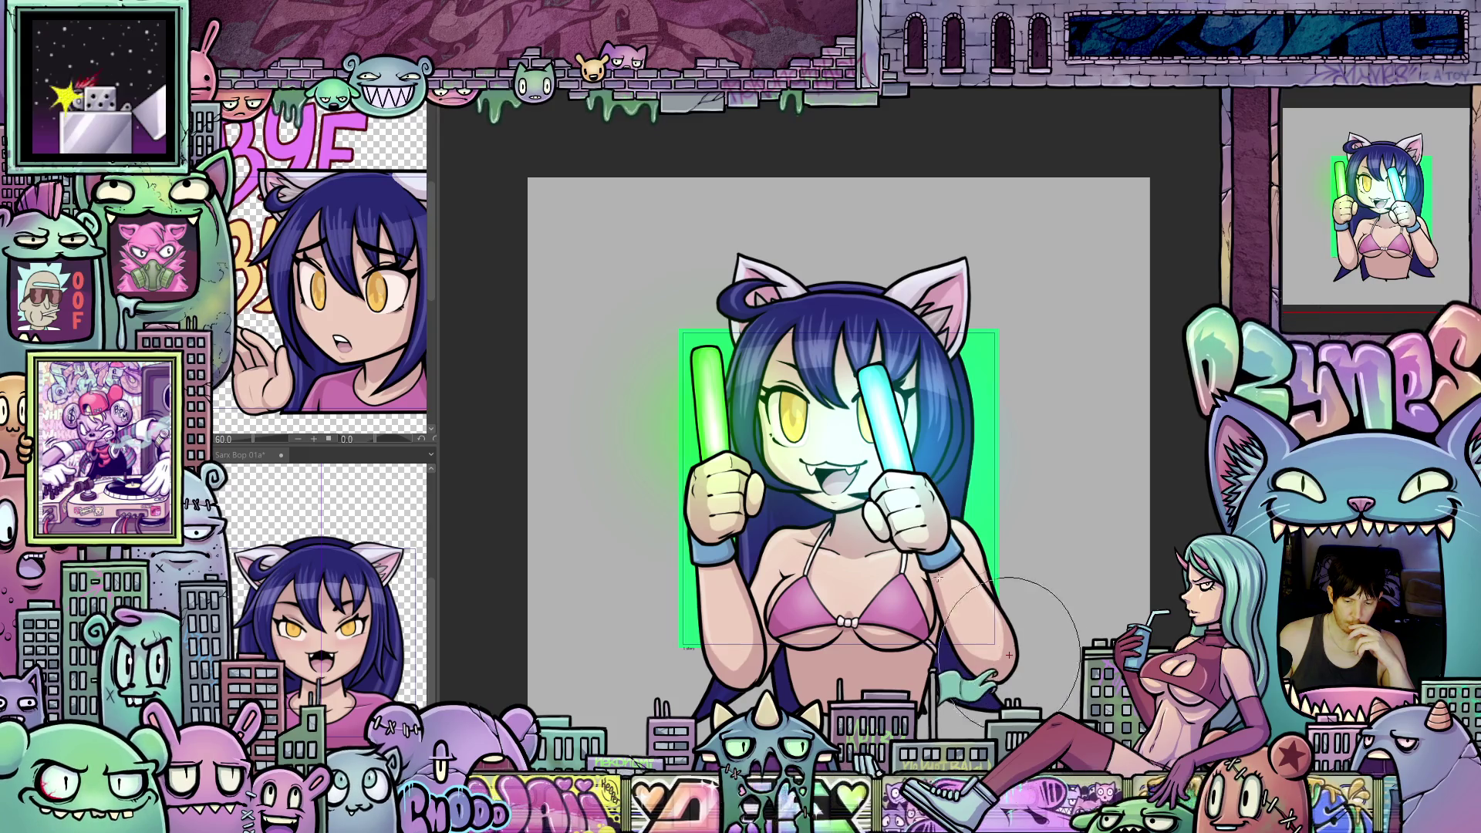
Step: Enlarge the brush and darken the right edge of the green glow
{"action": "key", "text": "bracketright"}
{"action": "key", "text": "bracketright"}
{"action": "key", "text": "bracketright"}
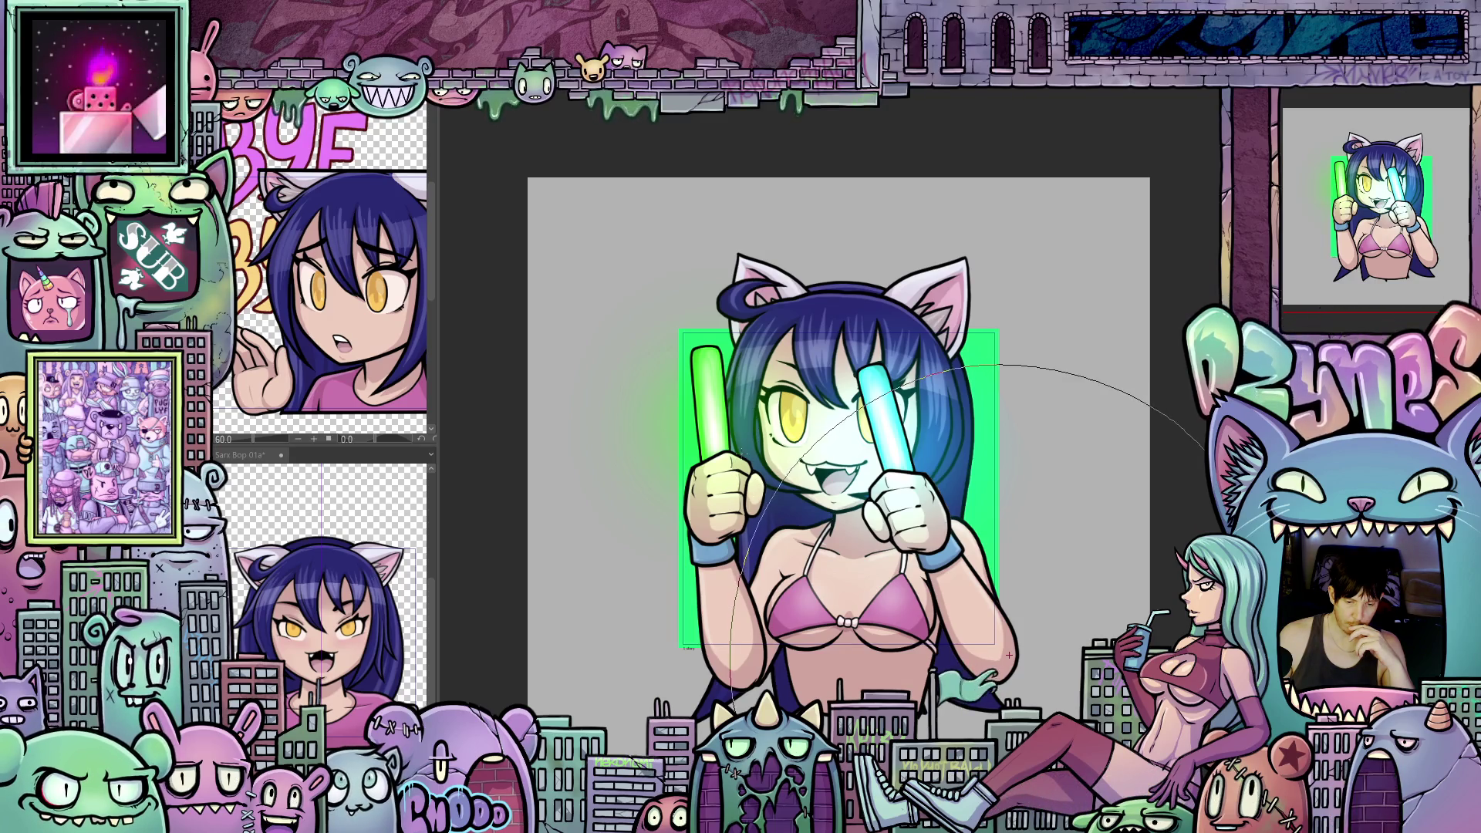
{"action": "left_click_drag", "start_coordinate": [1008, 655], "coordinate": [886, 593]}
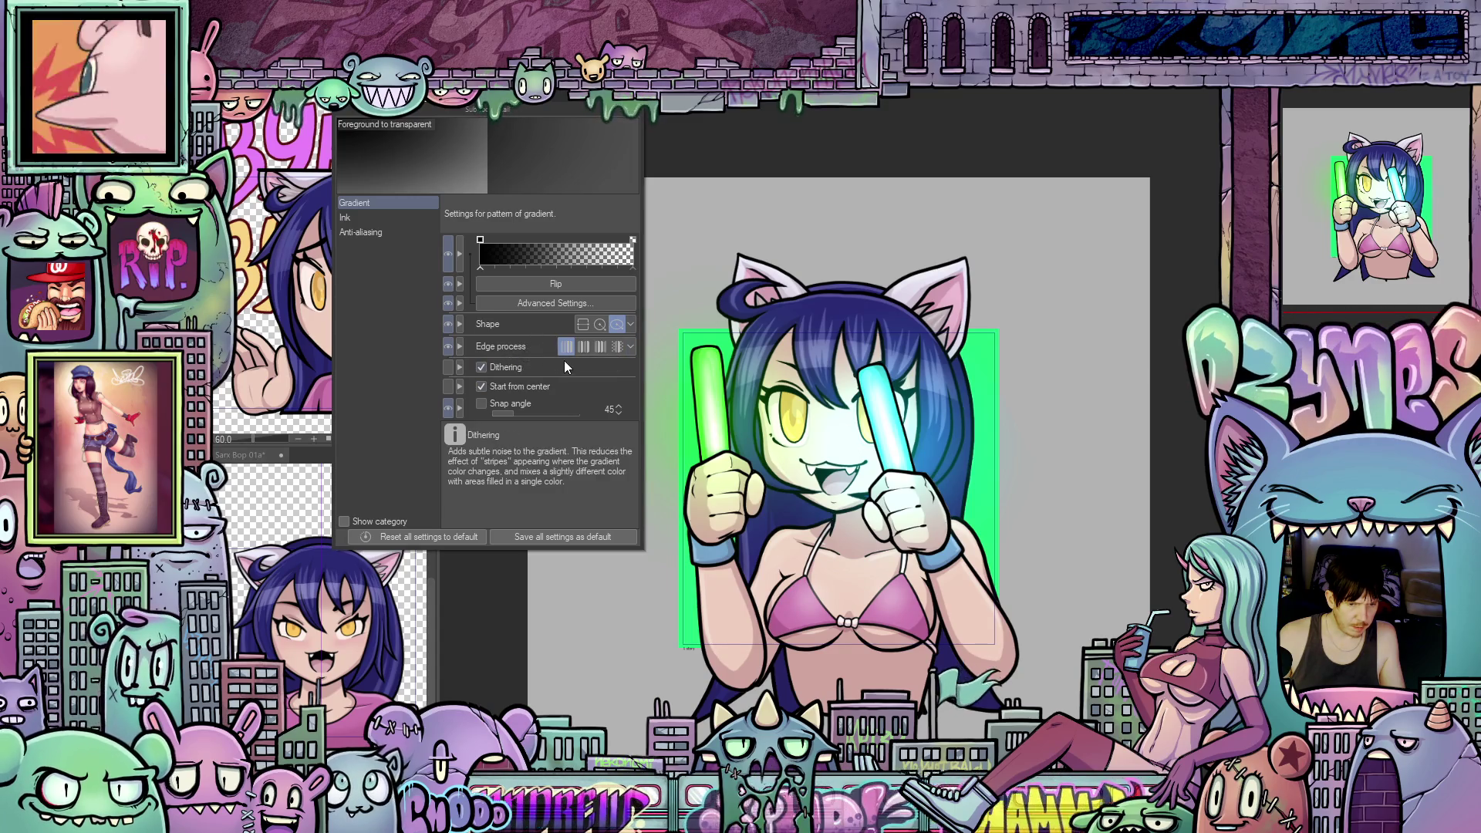
Step: Set the gradient shape to circle, check Ink and Anti-aliasing categories, and close Sub Tool Detail
{"action": "left_click", "coordinate": [600, 325]}
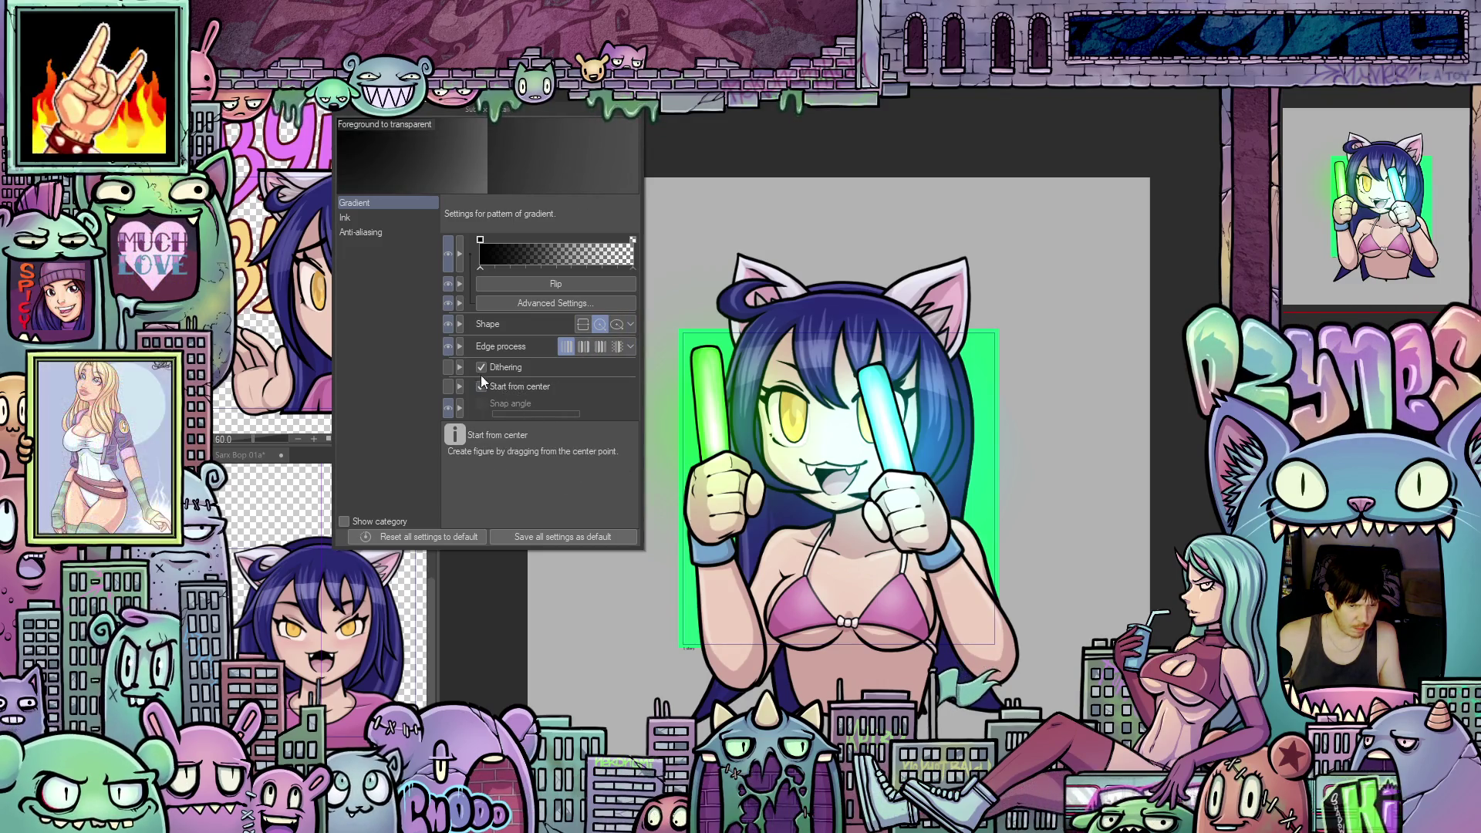
{"action": "mouse_move", "coordinate": [510, 404]}
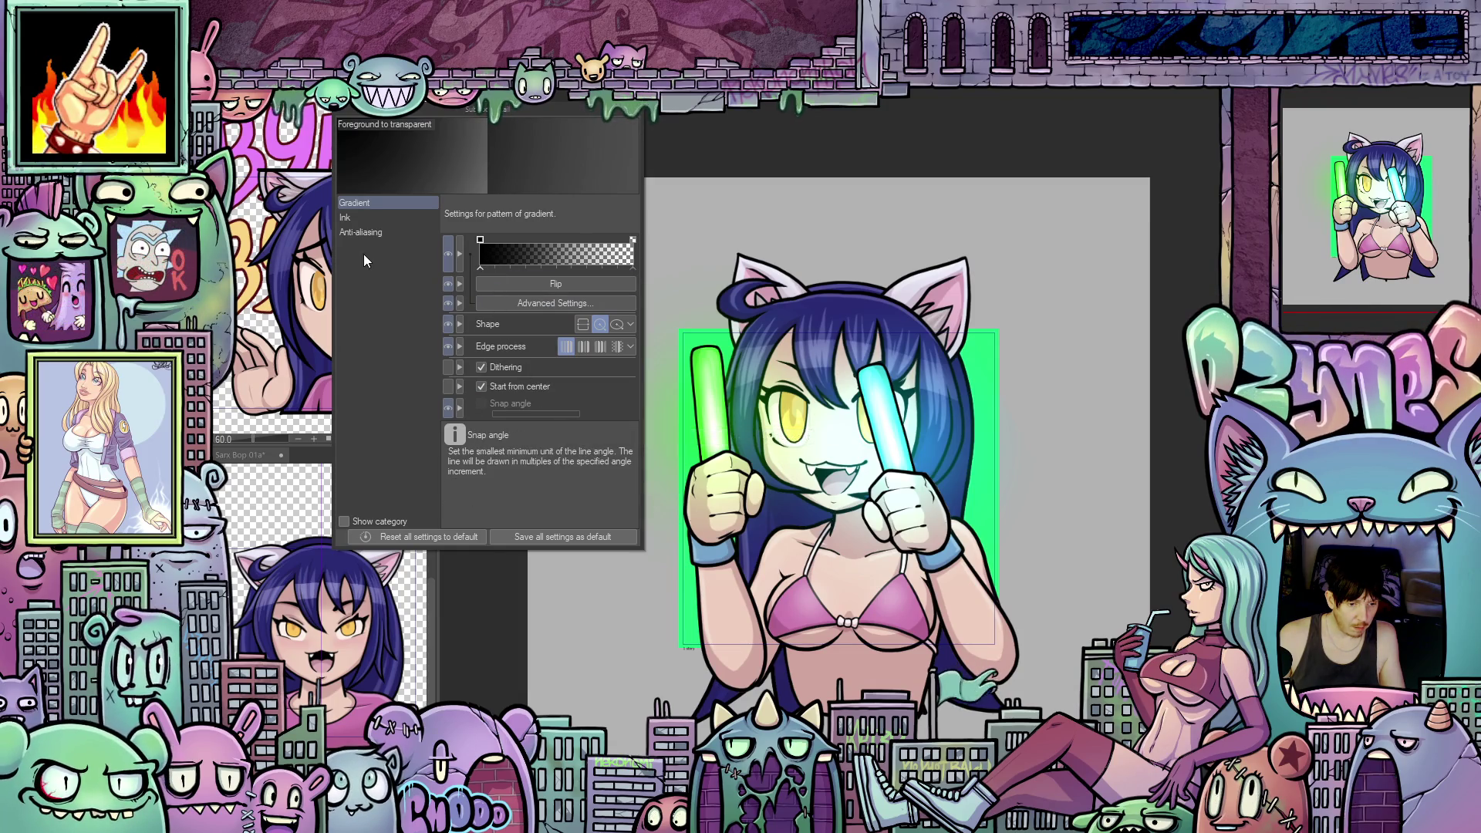
{"action": "left_click", "coordinate": [355, 219]}
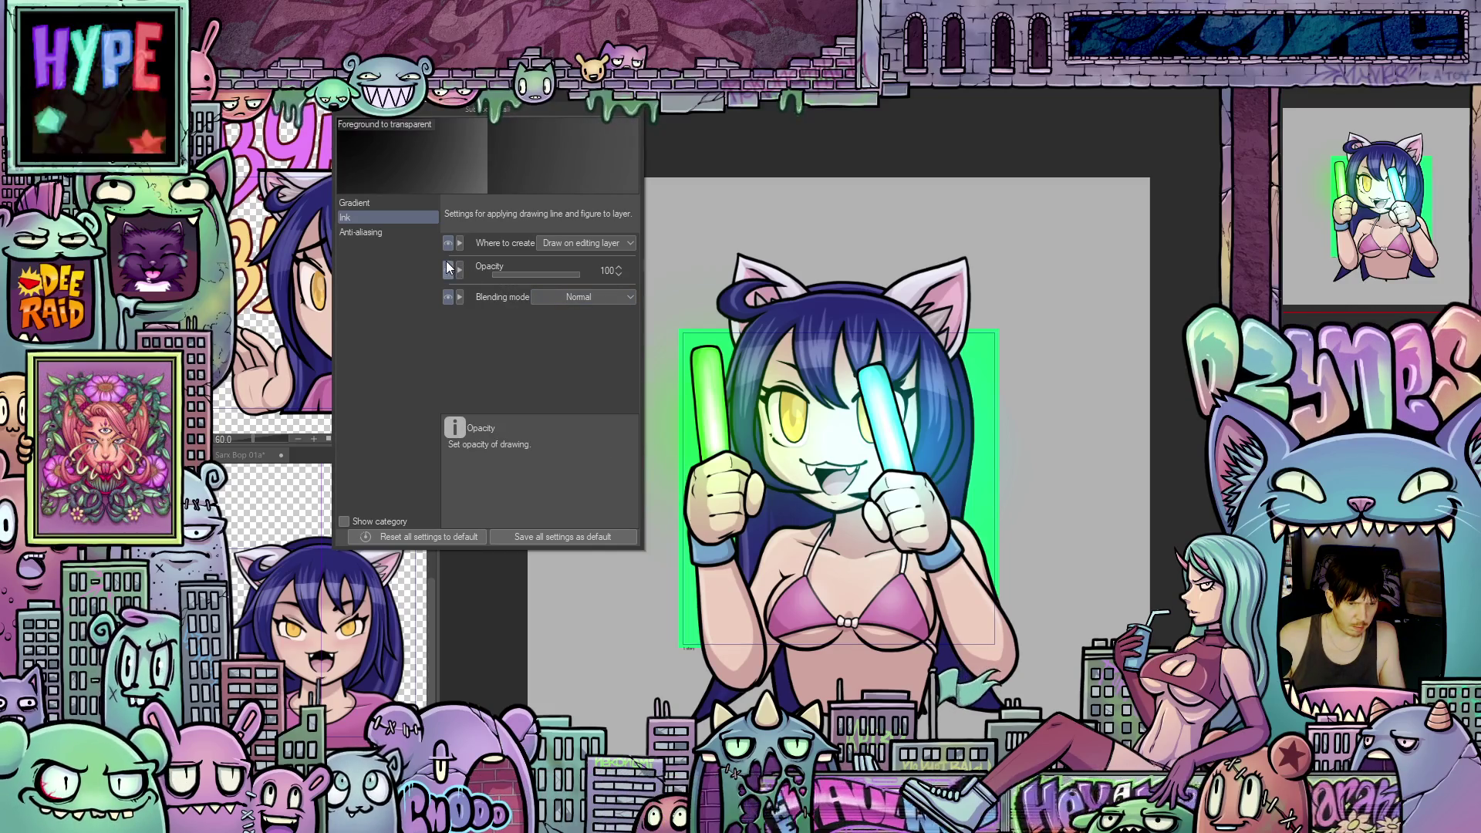
{"action": "left_click", "coordinate": [380, 232]}
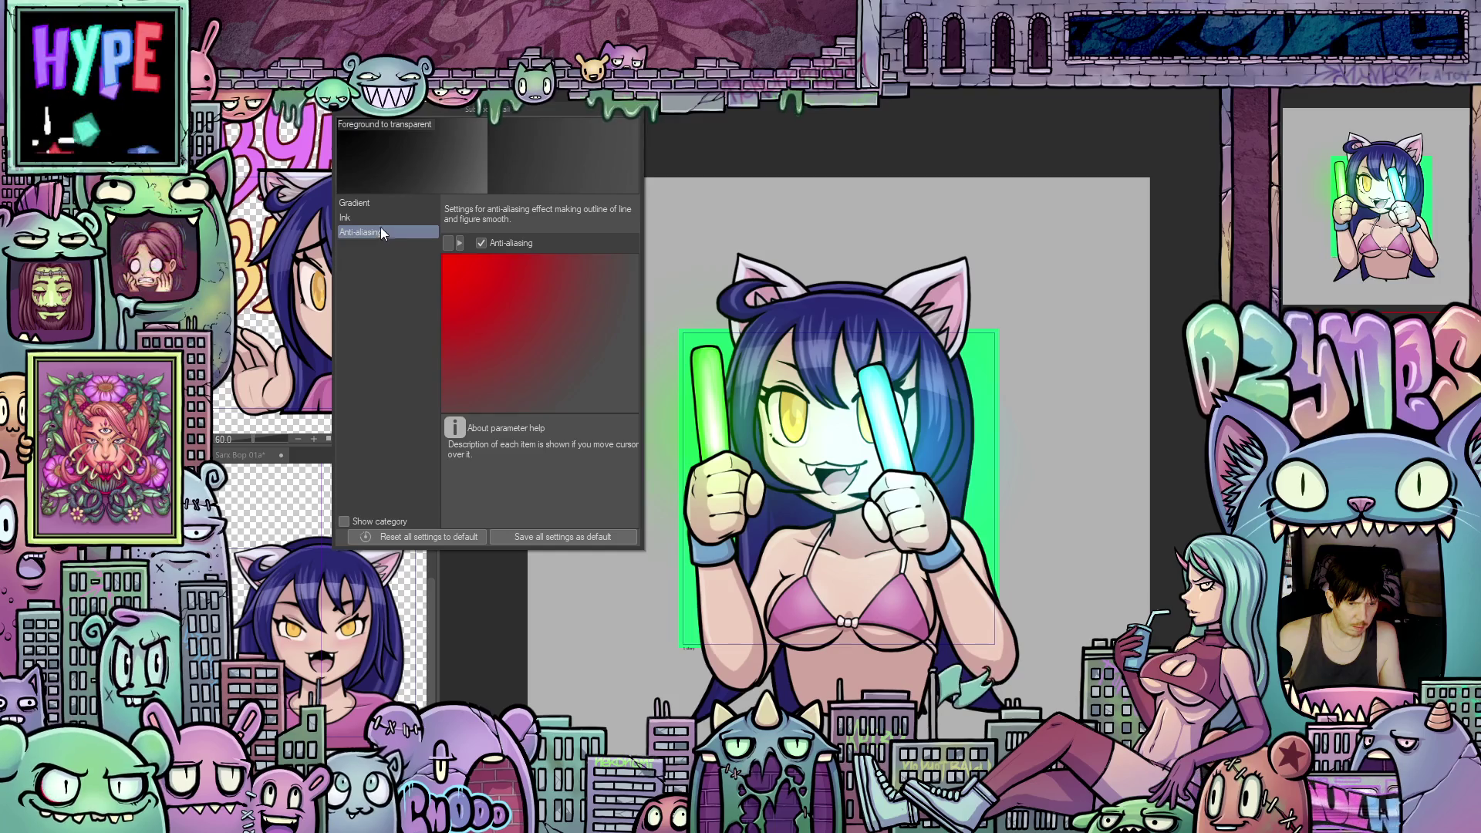
{"action": "left_click", "coordinate": [374, 205]}
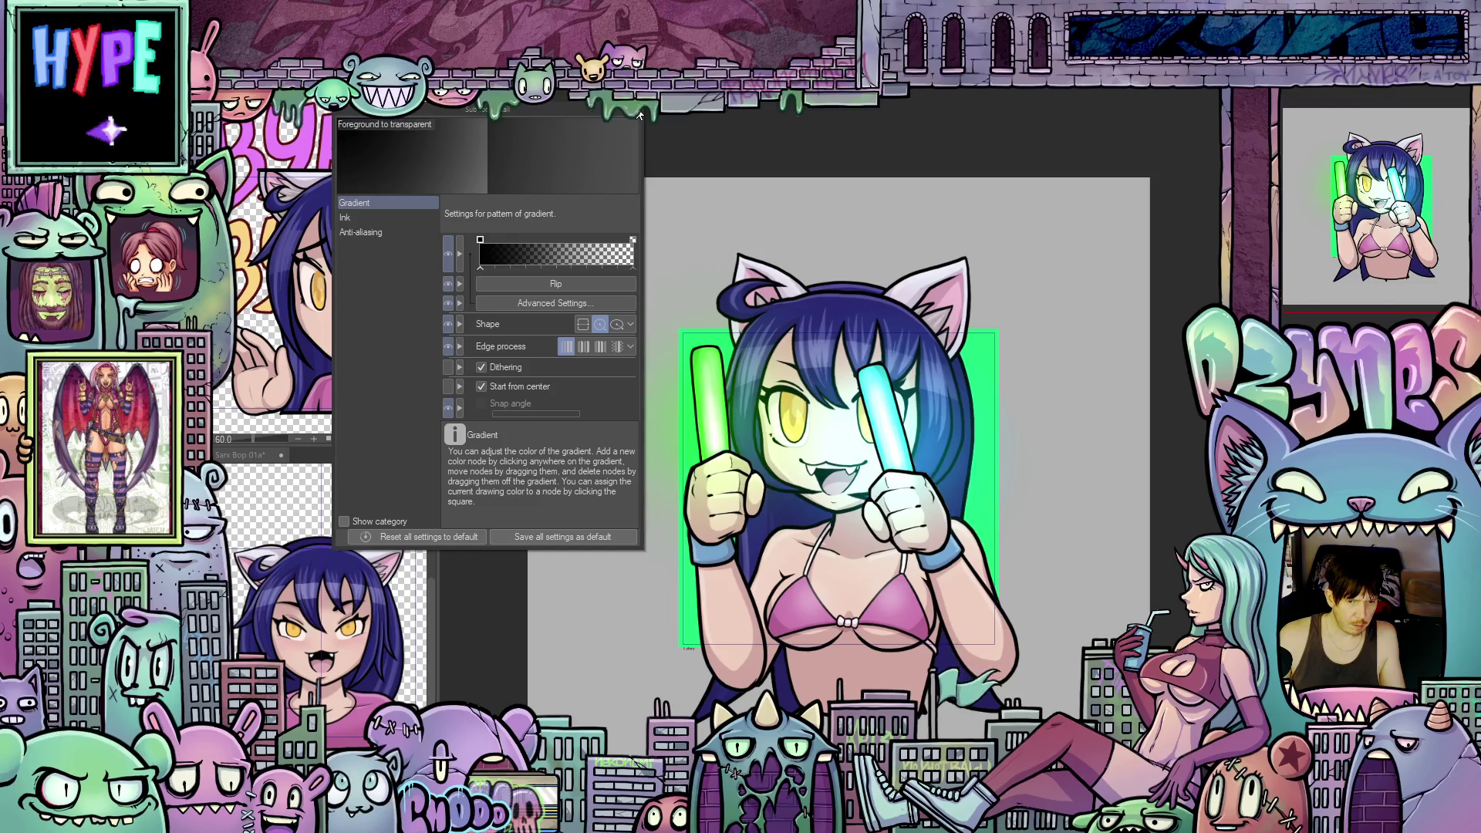
{"action": "key", "text": "Escape"}
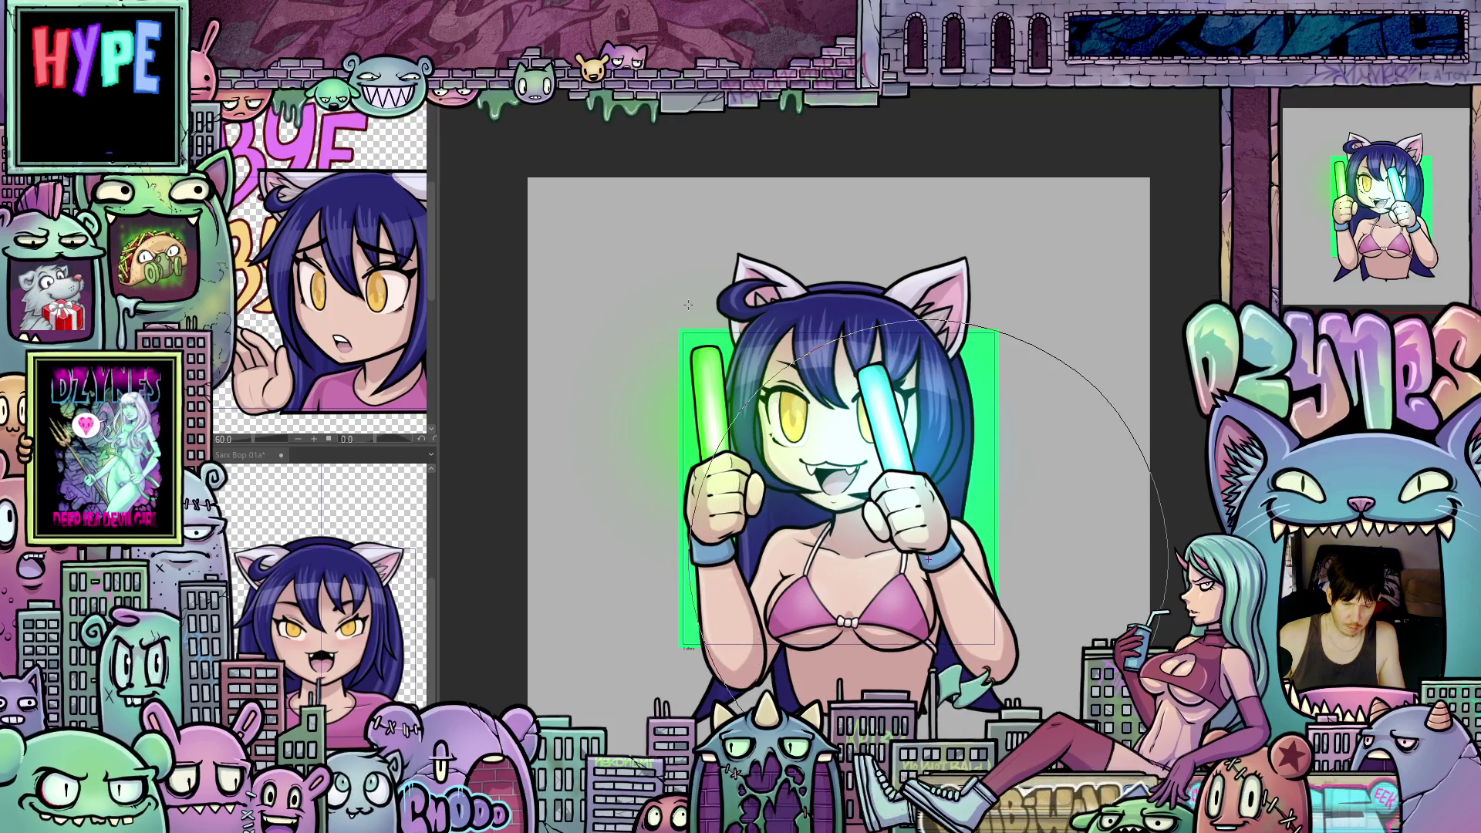
Step: Darken the green glow beside the hair, step to the red frame and fade it to pale pink
{"action": "left_click", "coordinate": [913, 555]}
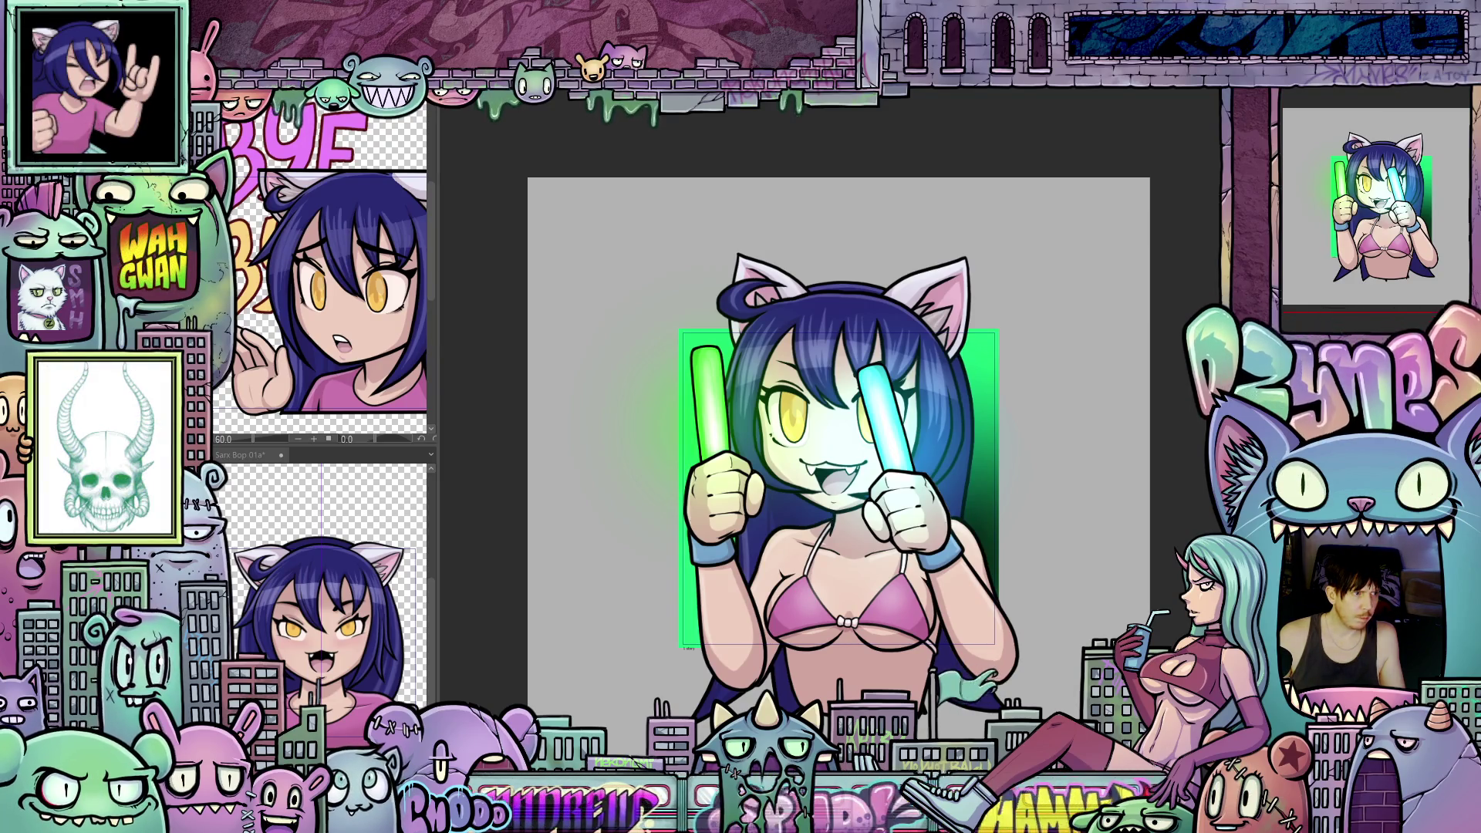
{"action": "key", "text": "Right"}
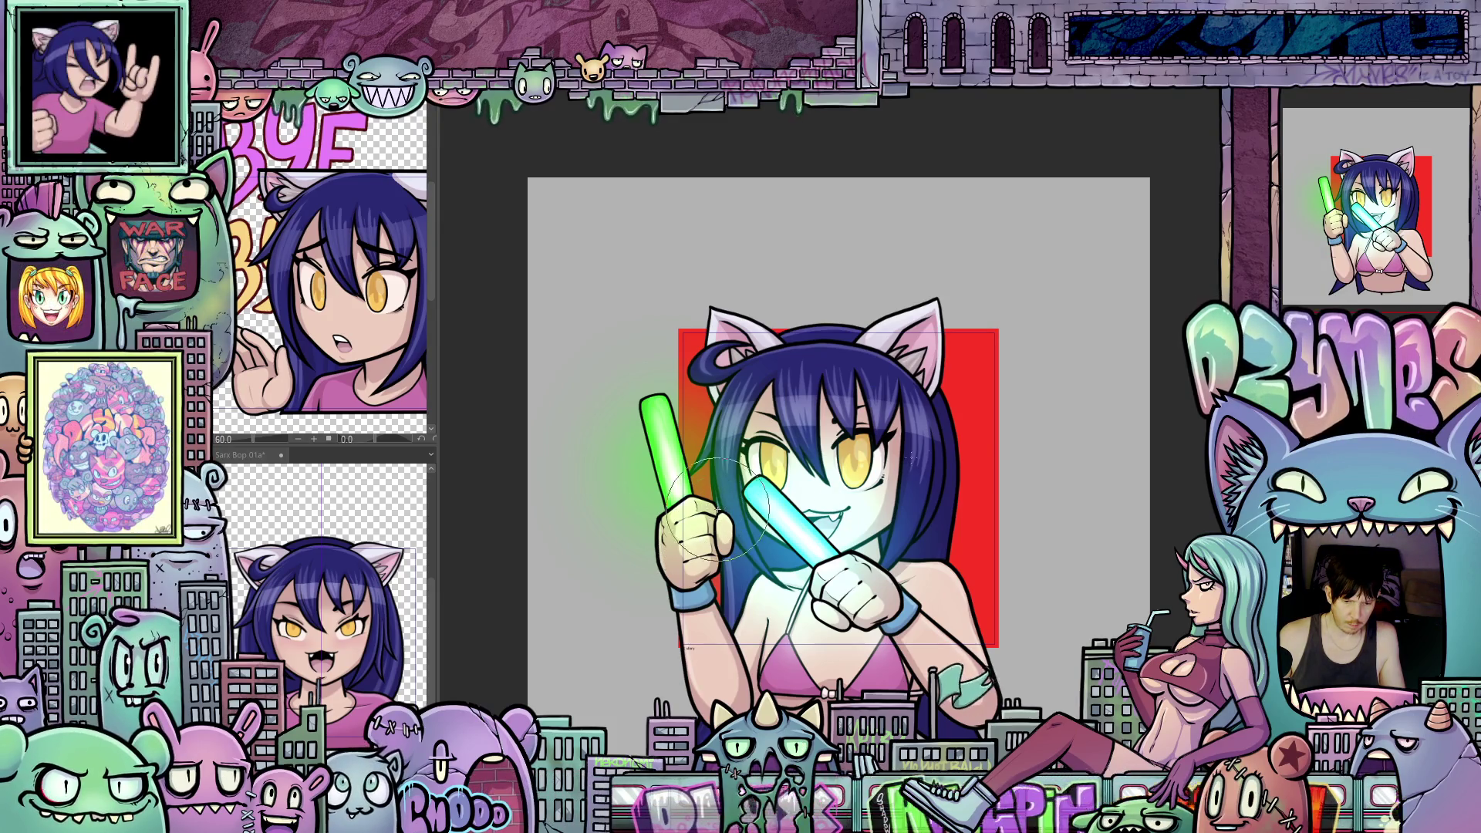
{"action": "left_click_drag", "start_coordinate": [719, 512], "coordinate": [647, 509]}
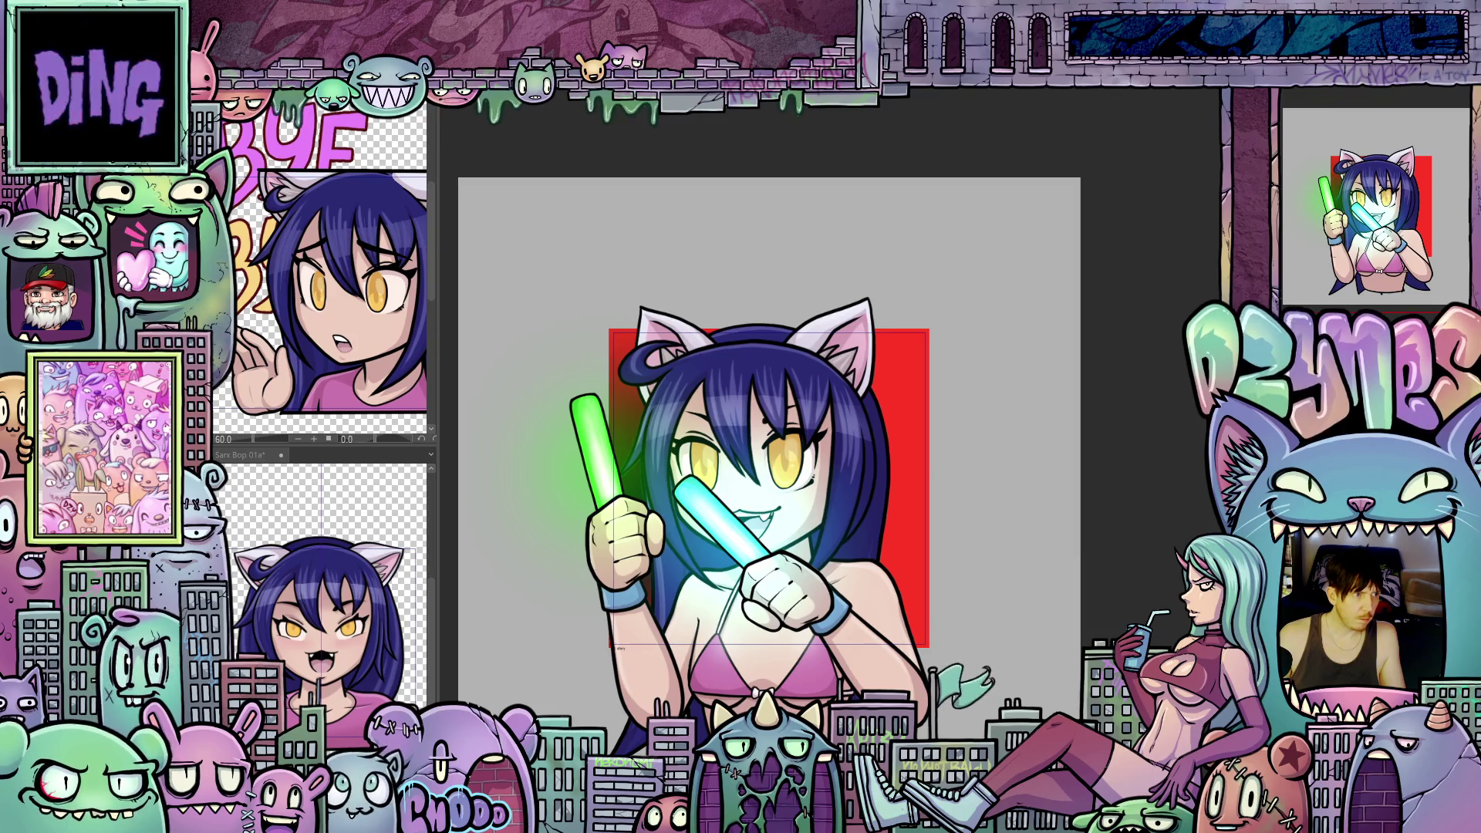
{"action": "key", "text": "2"}
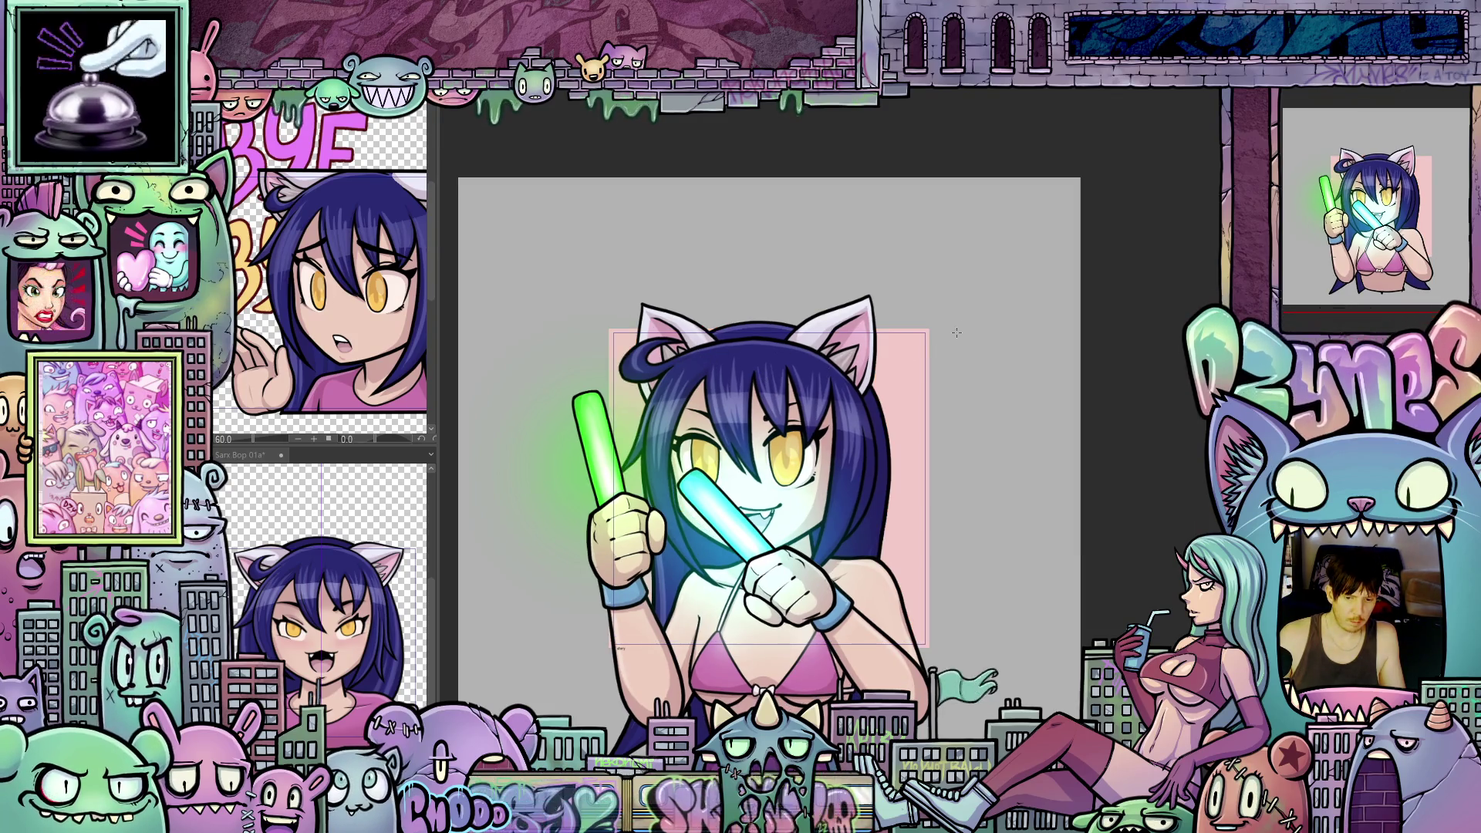
Step: Shade the pink backdrop's upper right dark, then step on past the magenta frame with a larger brush
{"action": "left_click", "coordinate": [904, 300]}
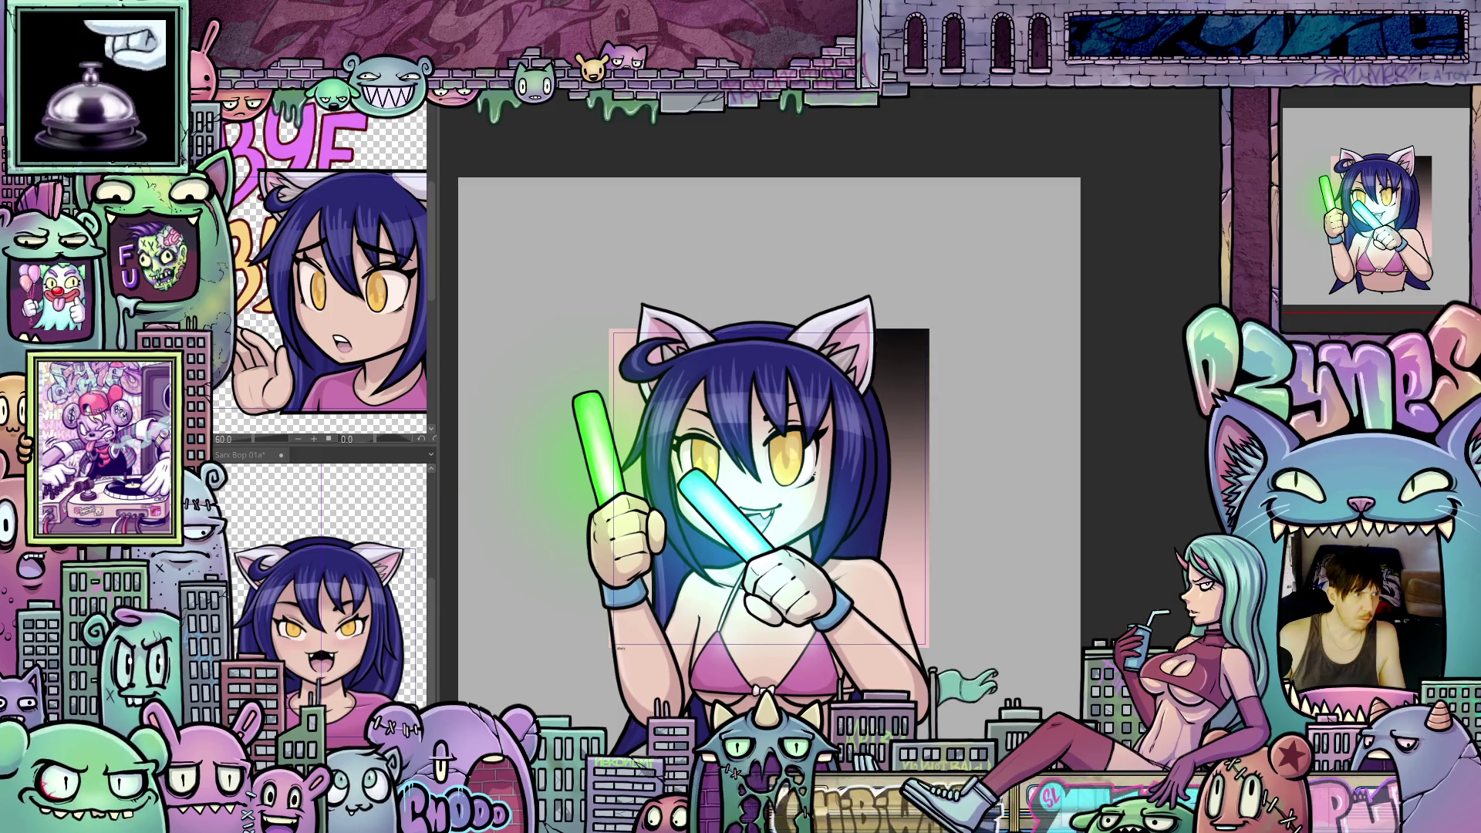
{"action": "key", "text": "Right"}
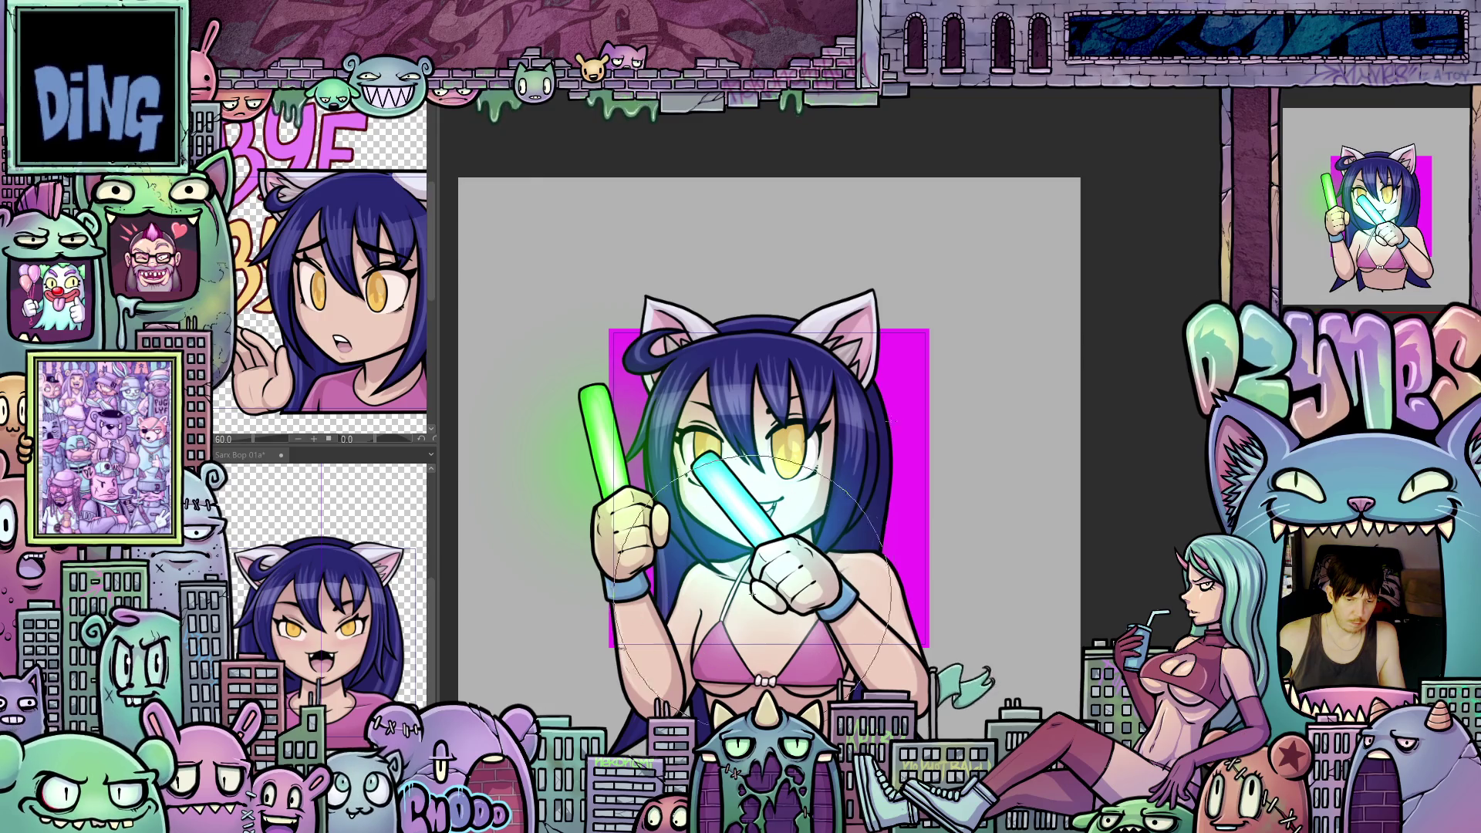
{"action": "key", "text": "bracketright"}
{"action": "key", "text": "bracketright"}
{"action": "key", "text": "bracketright"}
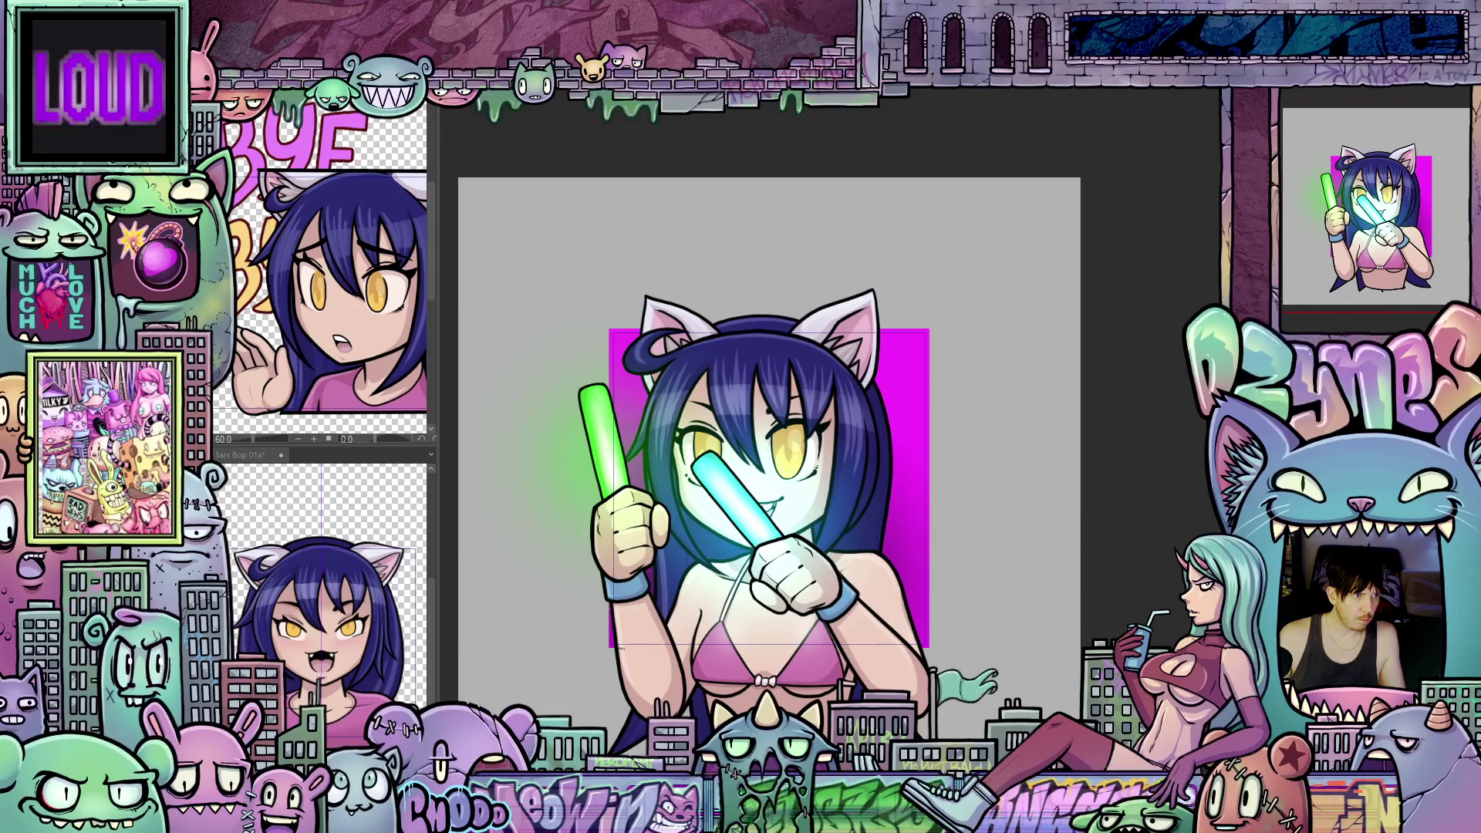
{"action": "key", "text": "Right"}
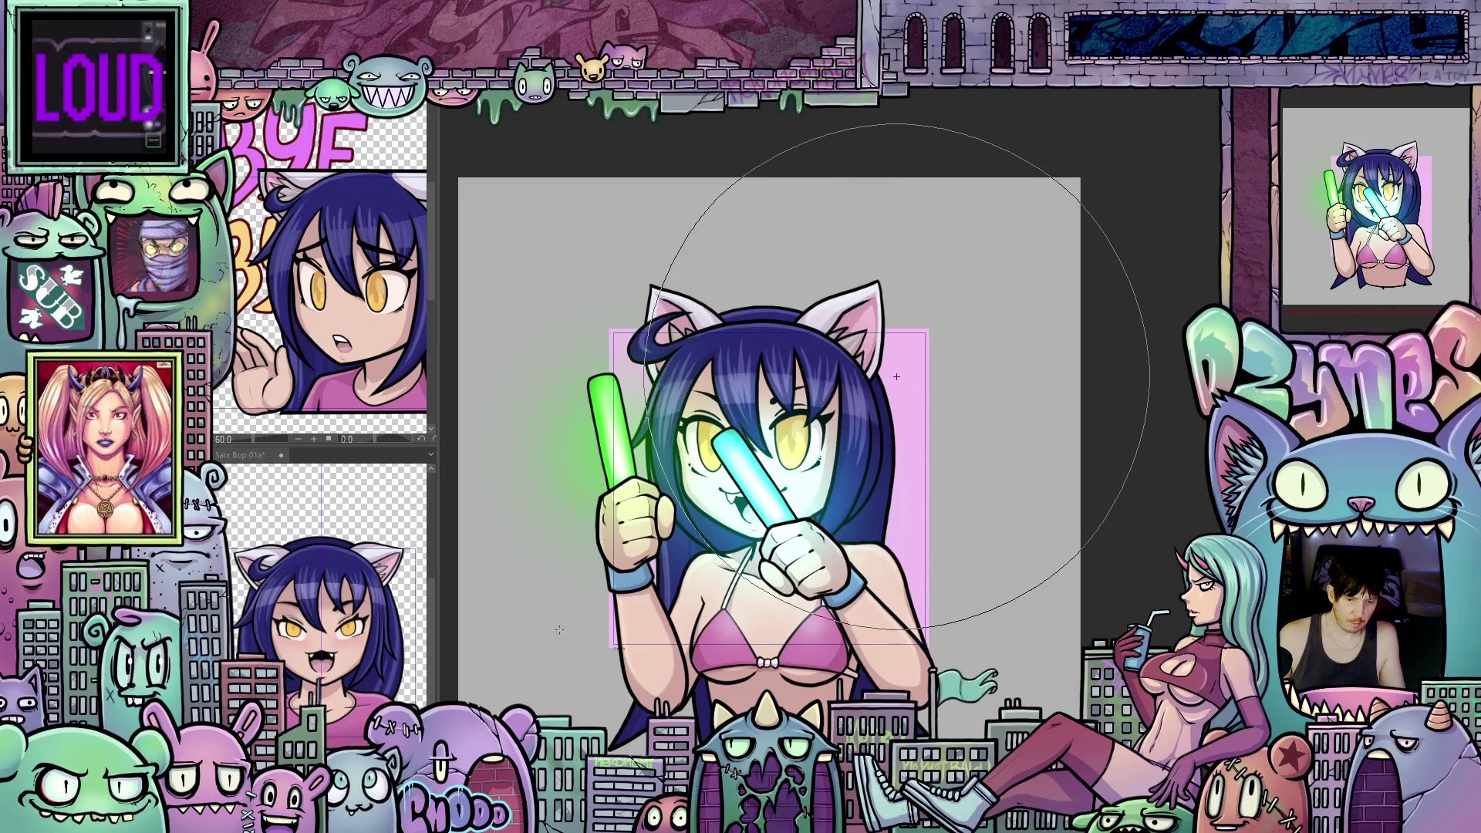
Step: Shade the pink backdrop's right side and the blue backdrop's top-left corner dark, then play back
{"action": "left_click_drag", "start_coordinate": [868, 365], "coordinate": [561, 630]}
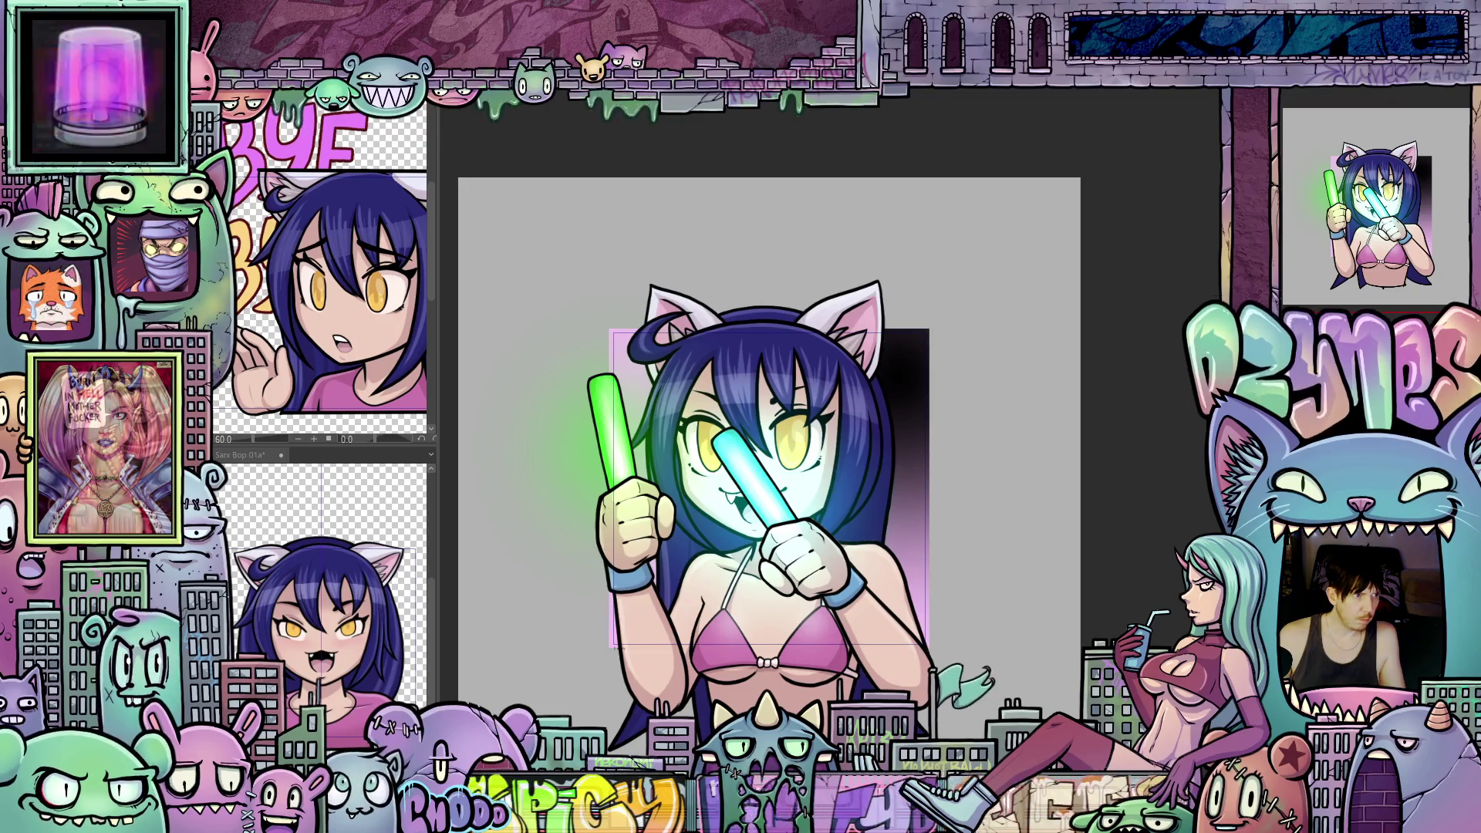
{"action": "key", "text": "Right"}
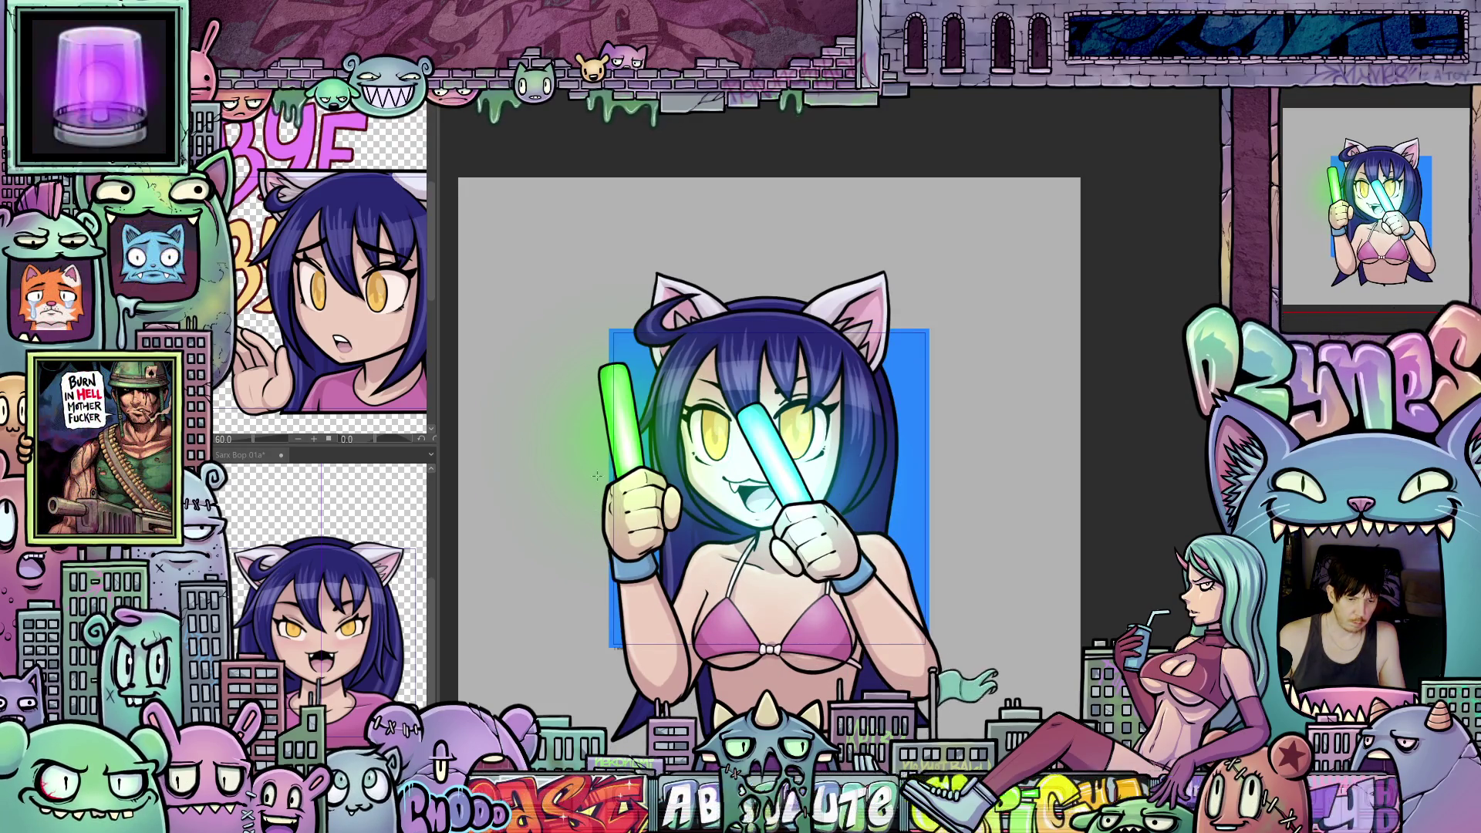
{"action": "key", "text": "bracketright"}
{"action": "key", "text": "bracketright"}
{"action": "key", "text": "bracketright"}
{"action": "key", "text": "bracketright"}
{"action": "key", "text": "bracketright"}
{"action": "key", "text": "bracketright"}
{"action": "key", "text": "bracketright"}
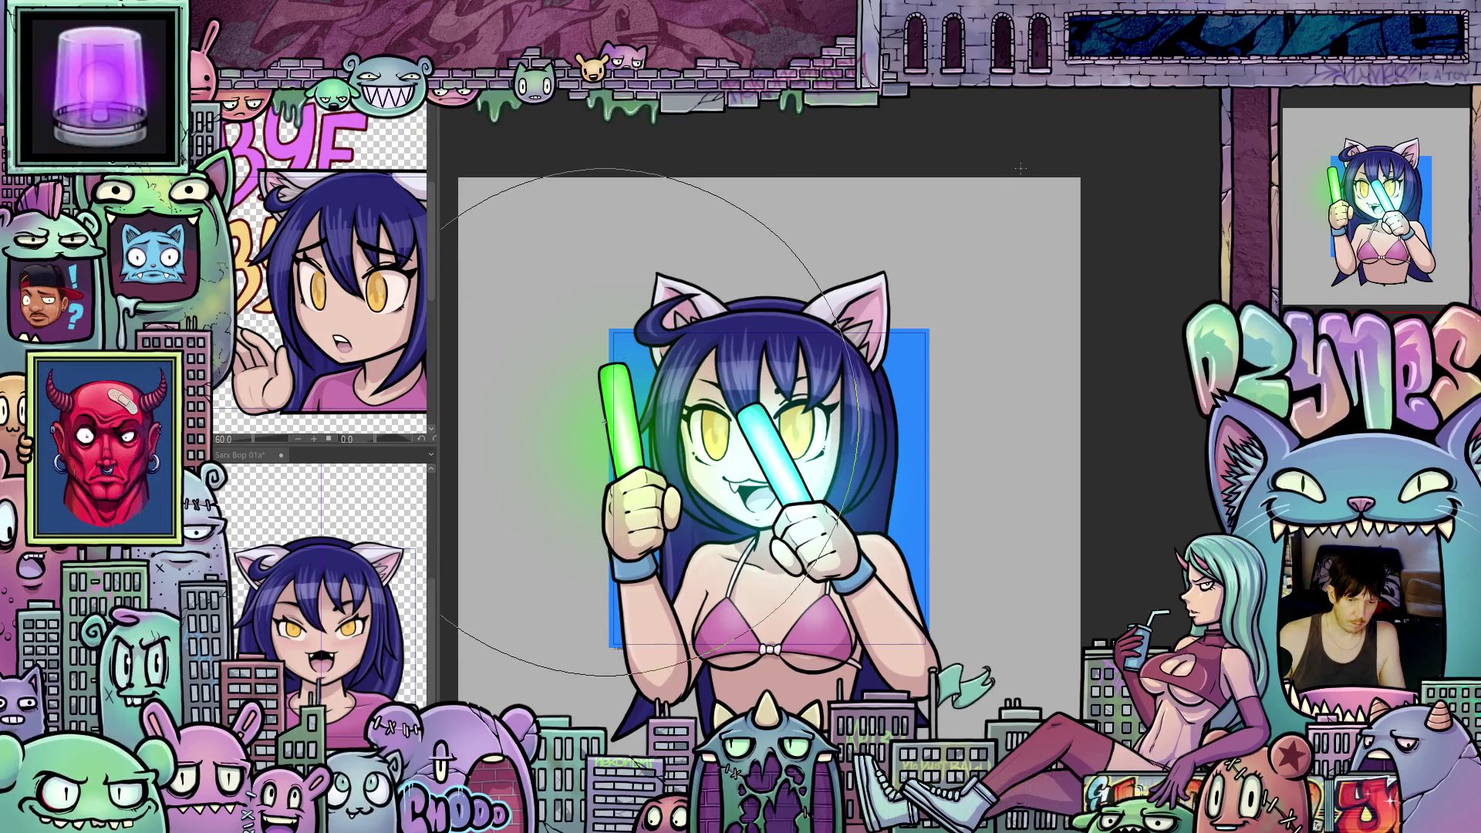
{"action": "left_click_drag", "start_coordinate": [578, 382], "coordinate": [602, 347]}
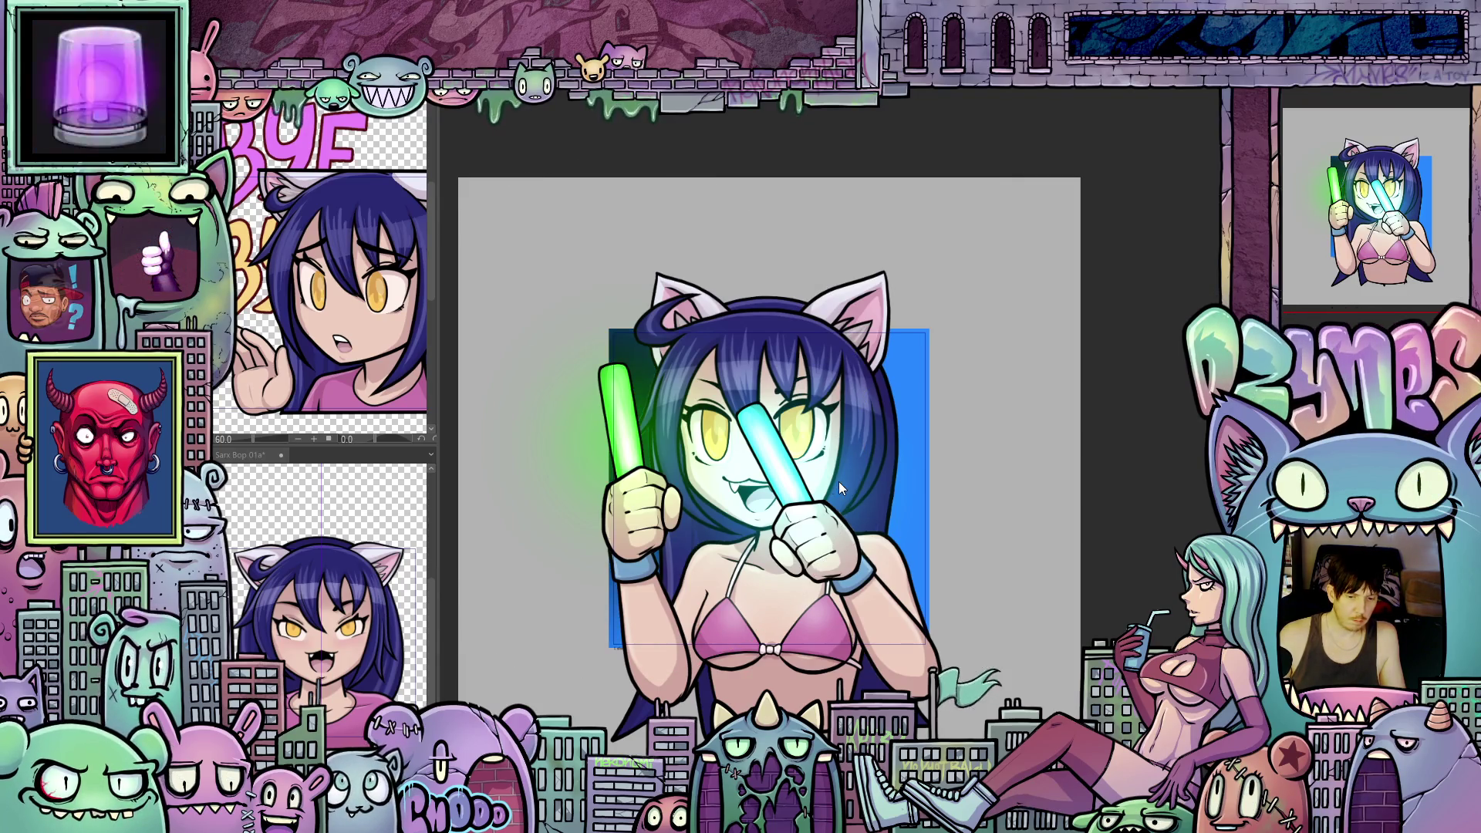
{"action": "key", "text": "space"}
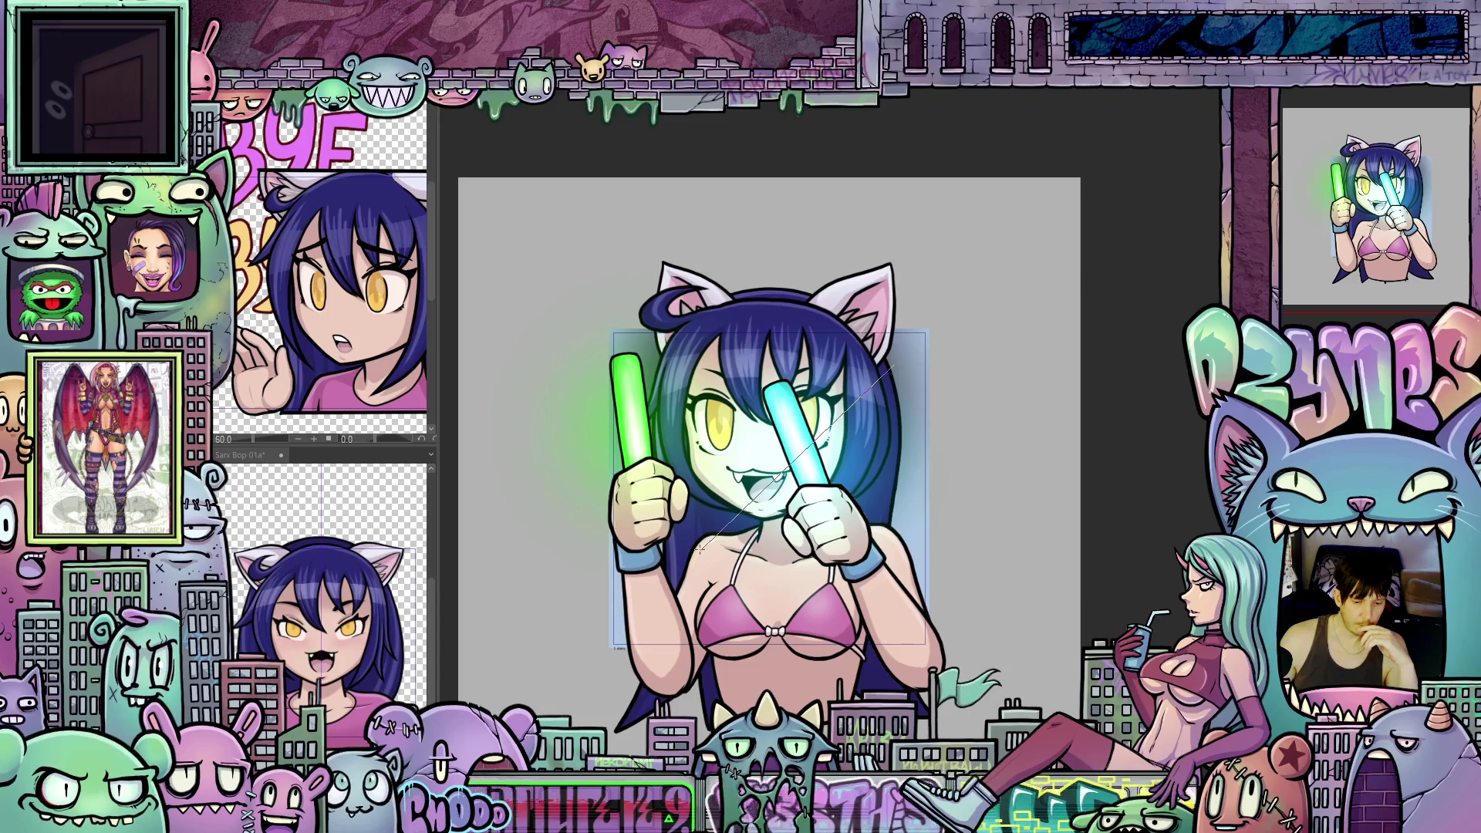
Step: Lay a dark gradient over the selected backdrop, then redo it as a green gradient darkening bottom-right
{"action": "left_click_drag", "start_coordinate": [718, 527], "coordinate": [761, 492]}
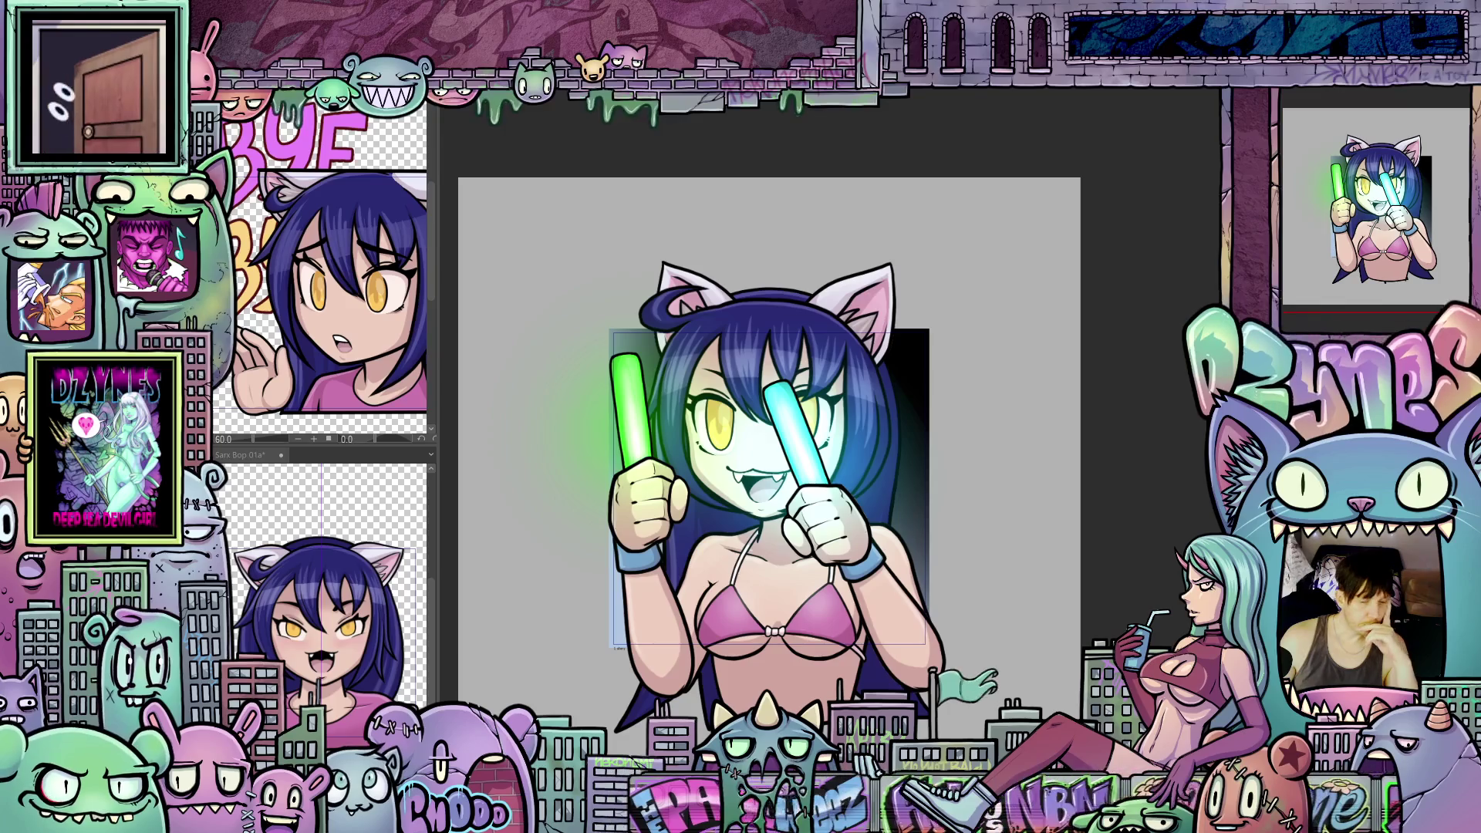
{"action": "left_click_drag", "start_coordinate": [809, 463], "coordinate": [965, 588]}
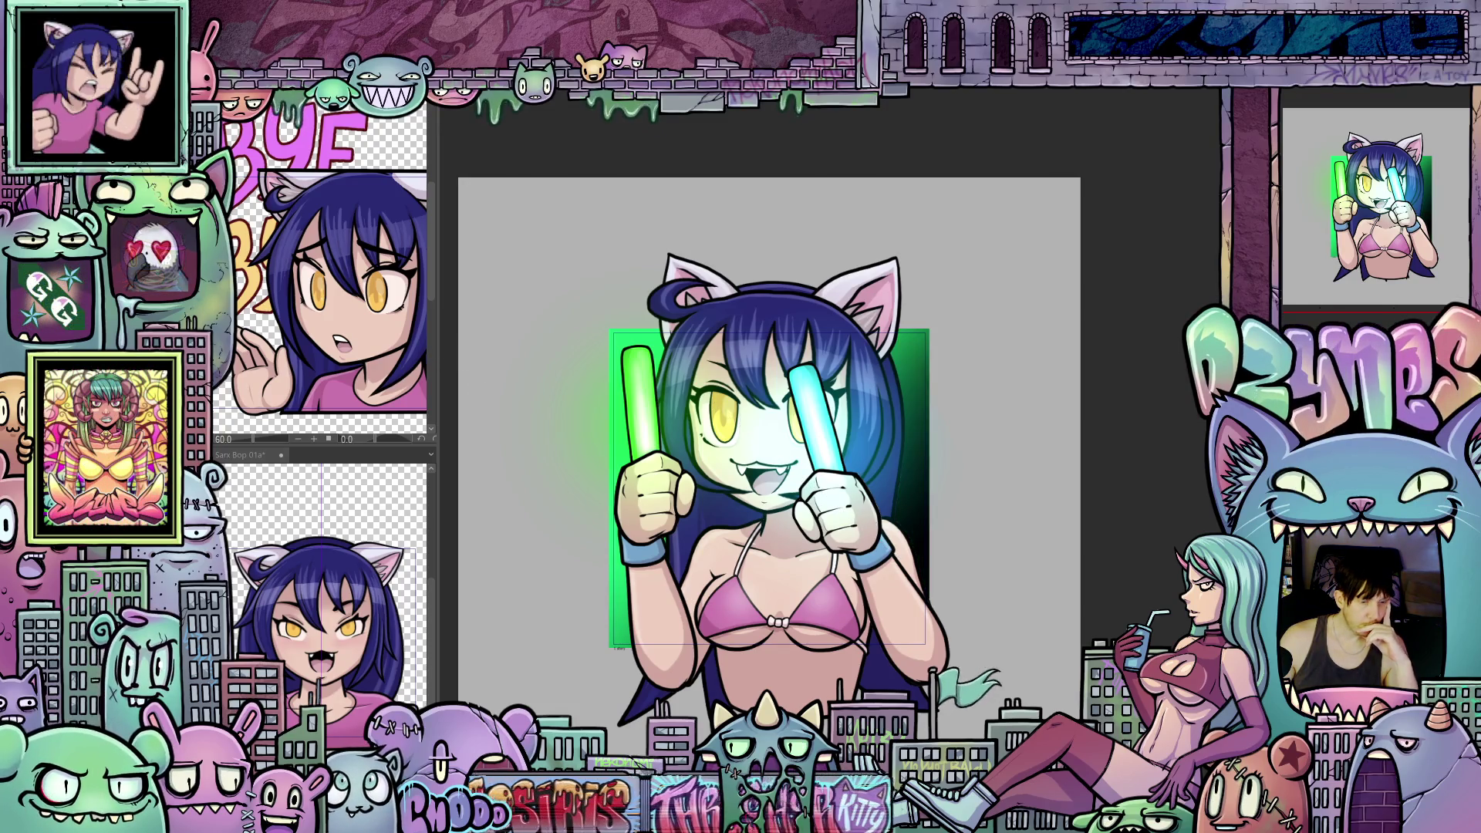
Step: Step forward twelve frames past the pink, magenta, blue and red backdrops to the raised-glowsticks pose
{"action": "key", "text": "Right"}
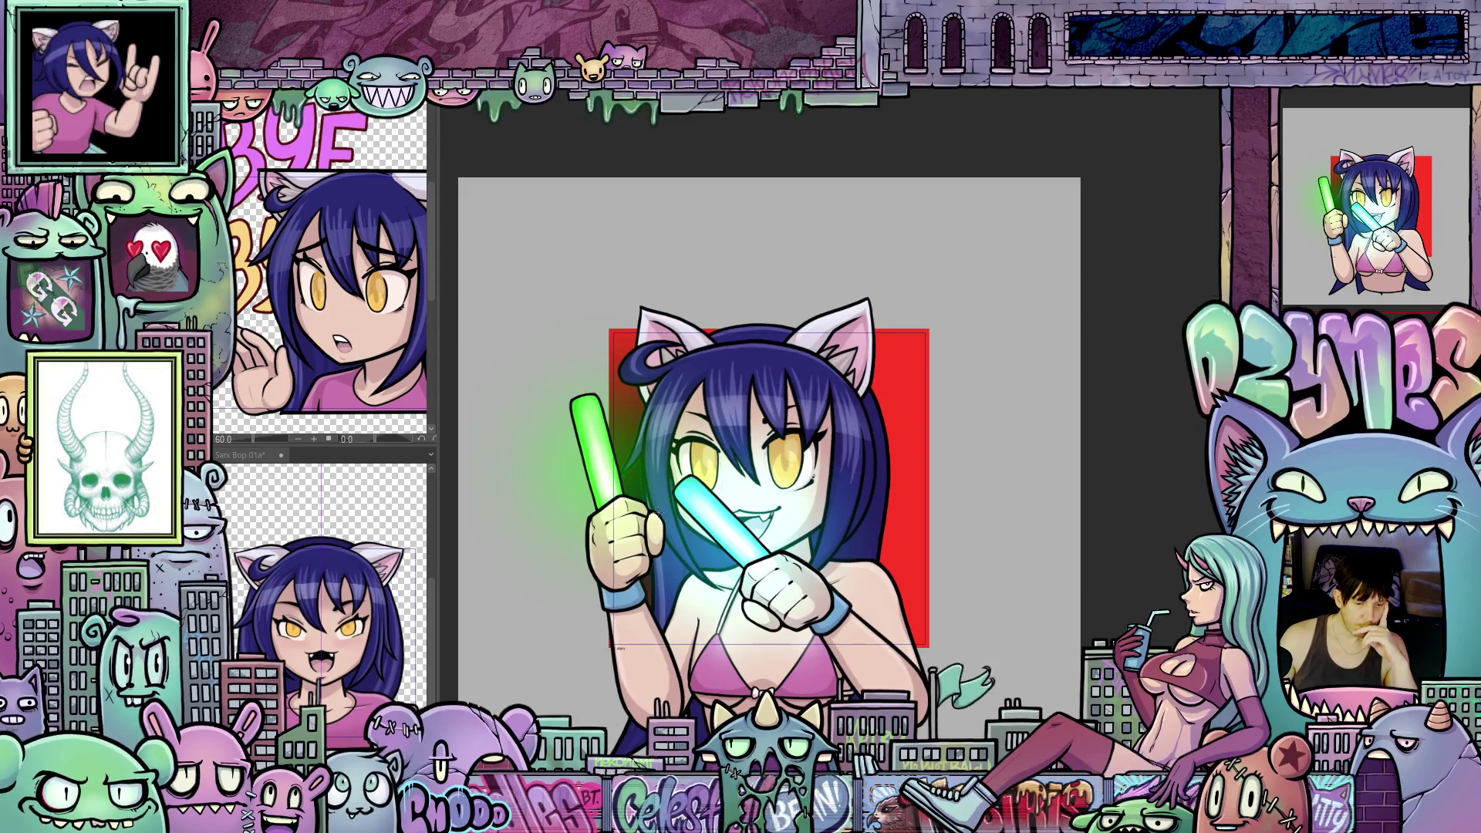
{"action": "key", "text": "Right"}
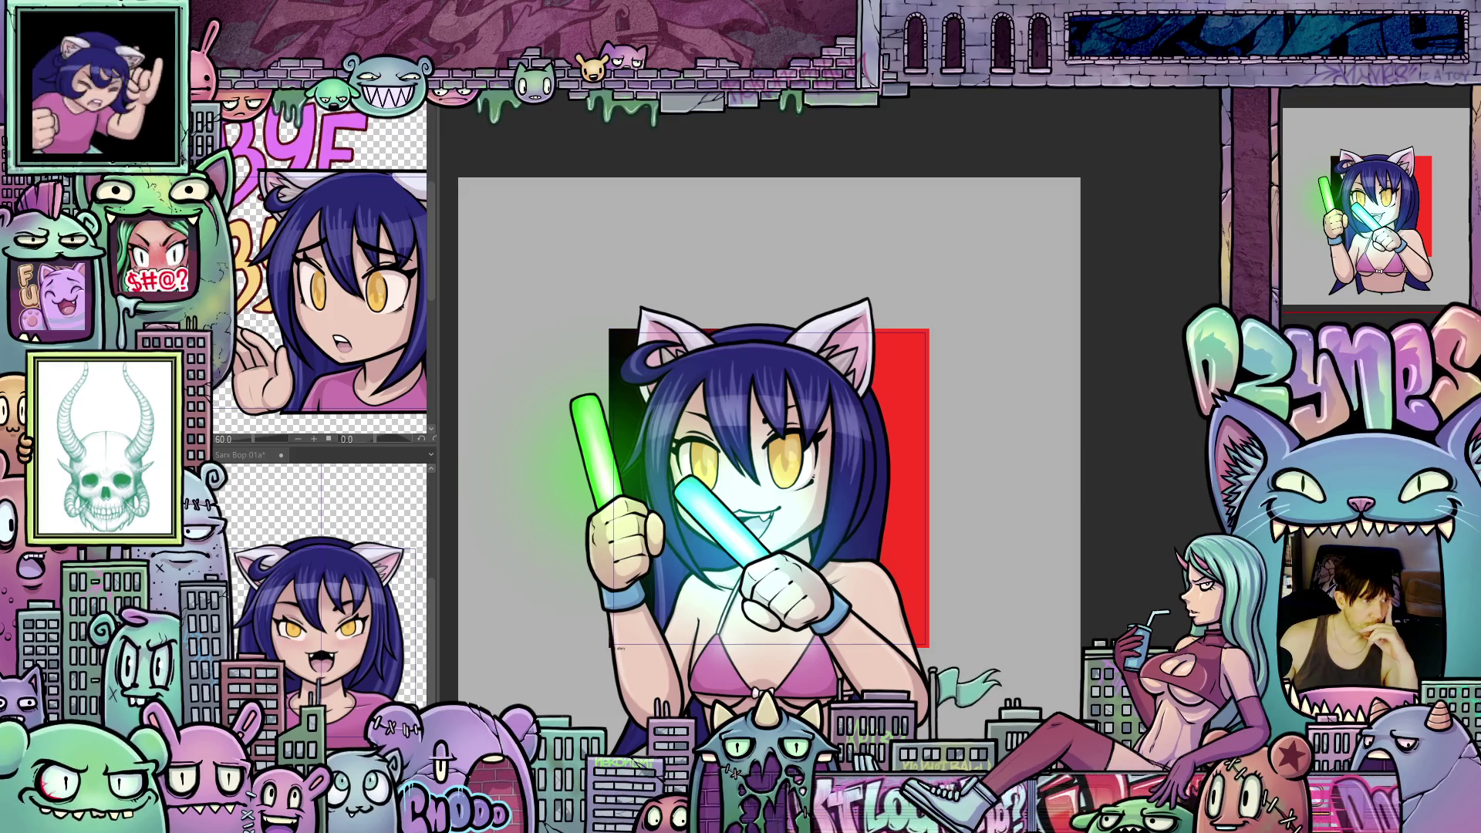
{"action": "key", "text": "Right"}
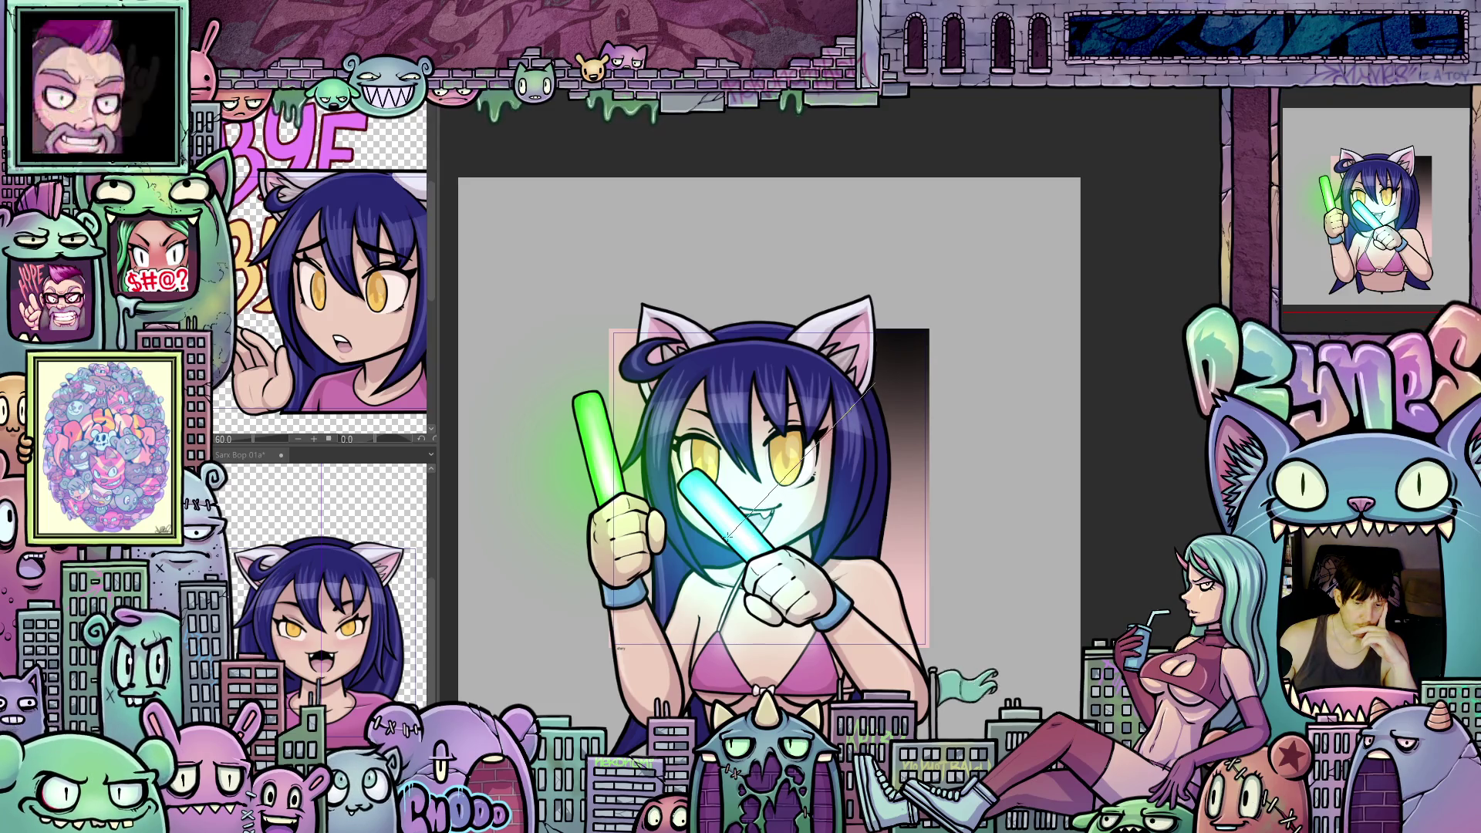
{"action": "key", "text": "Right"}
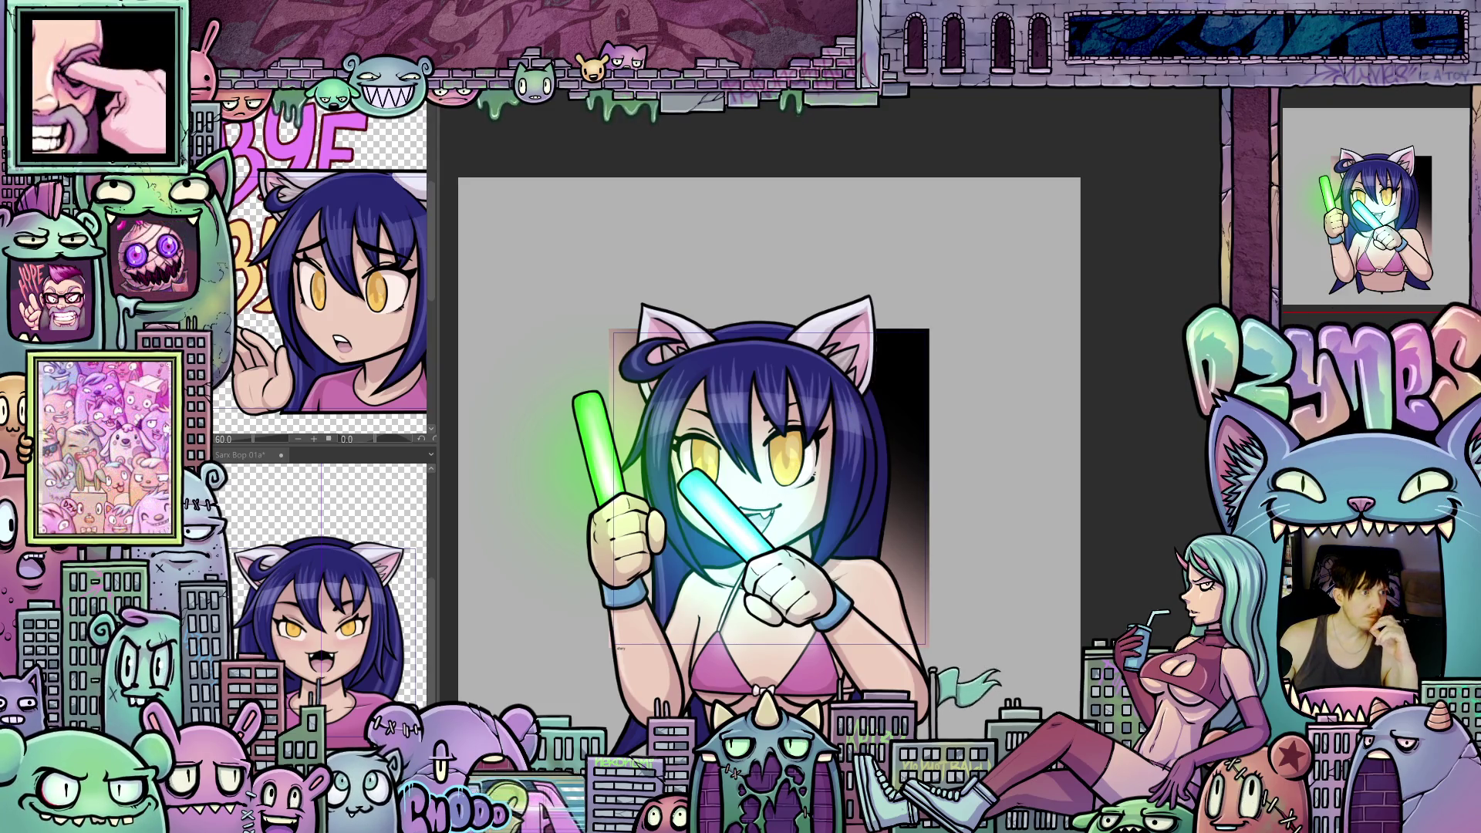
{"action": "key", "text": "Right"}
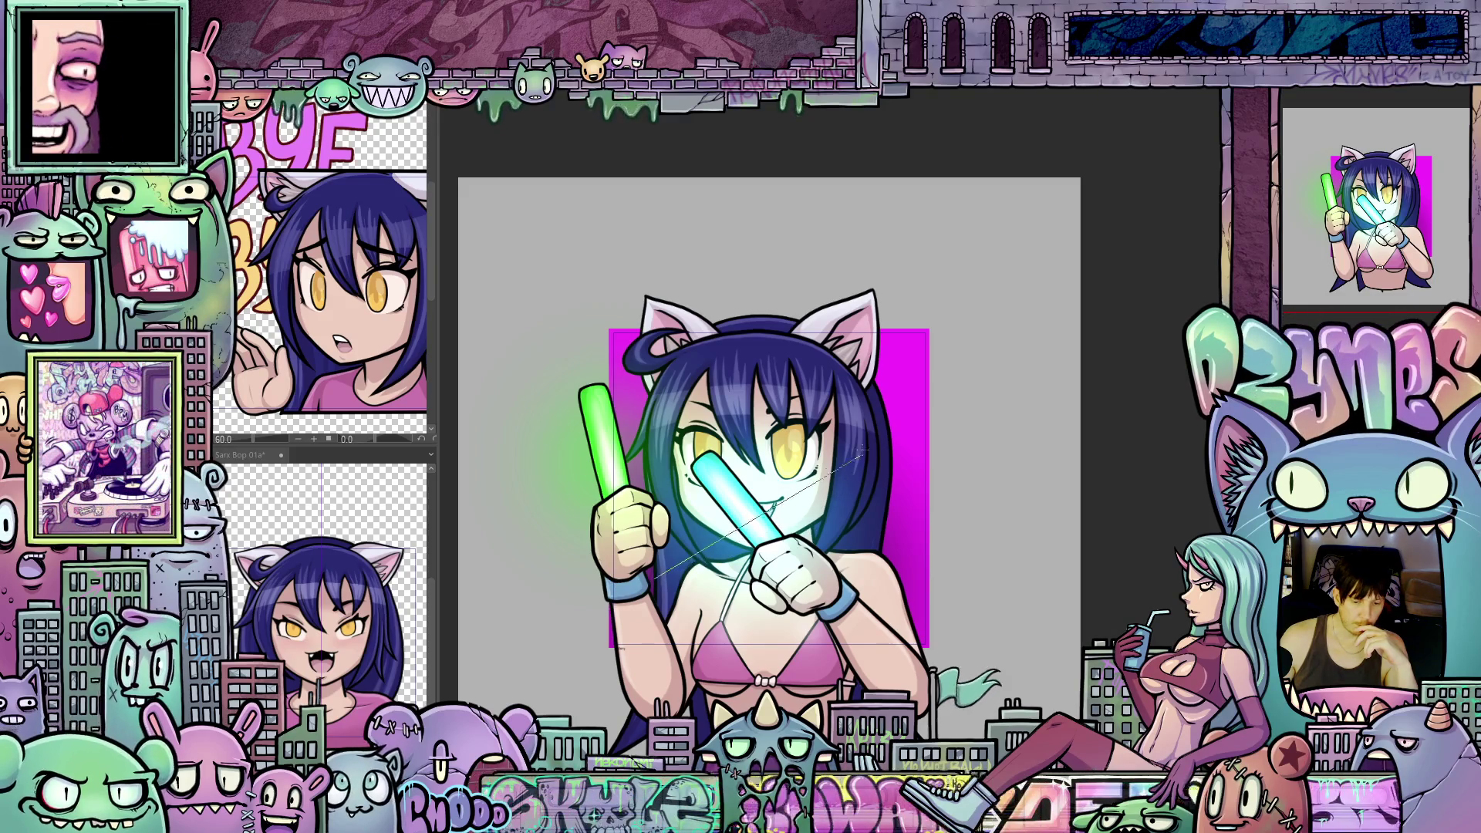
{"action": "key", "text": "Right"}
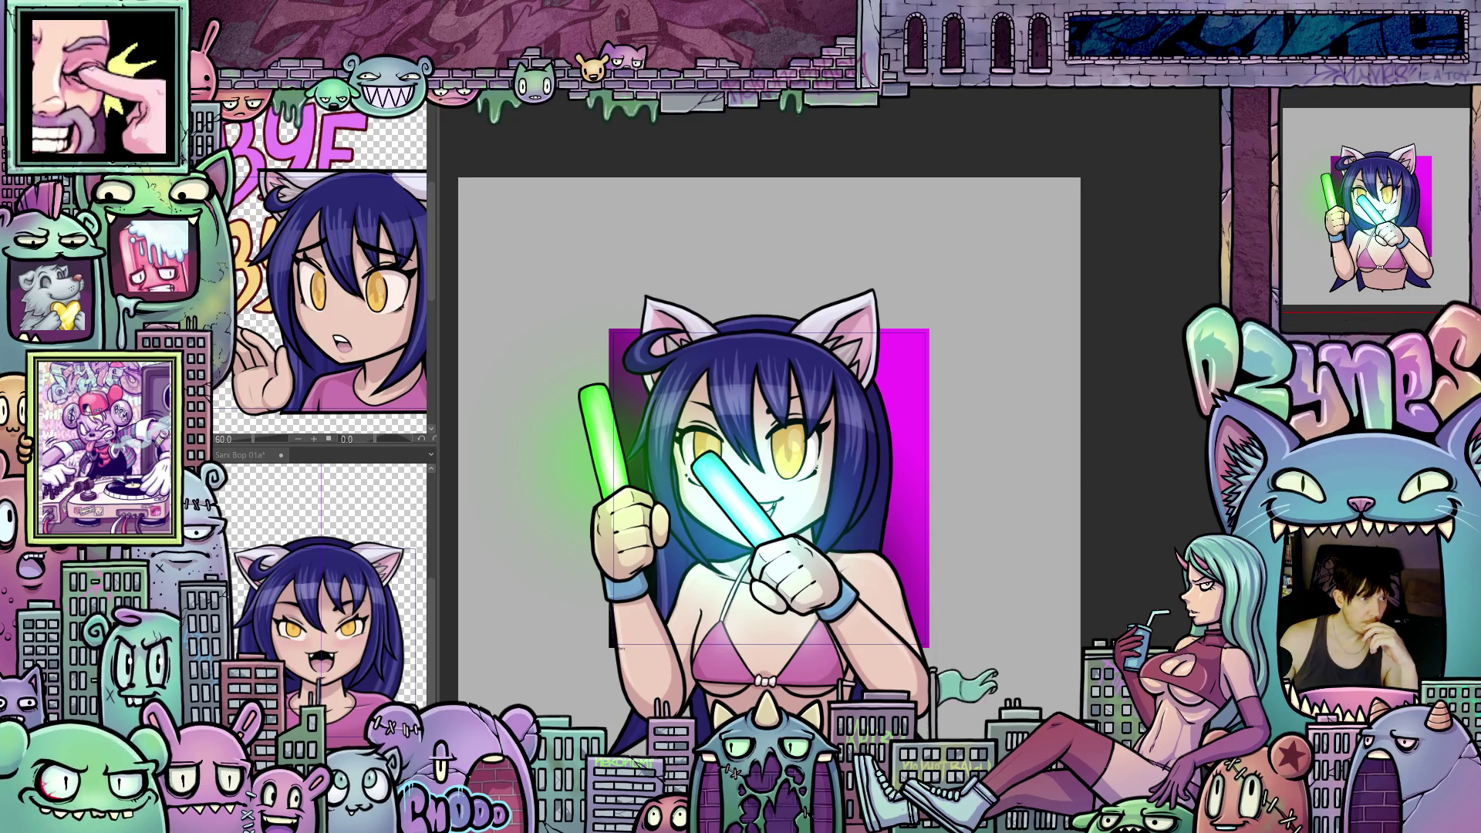
{"action": "key", "text": "Right"}
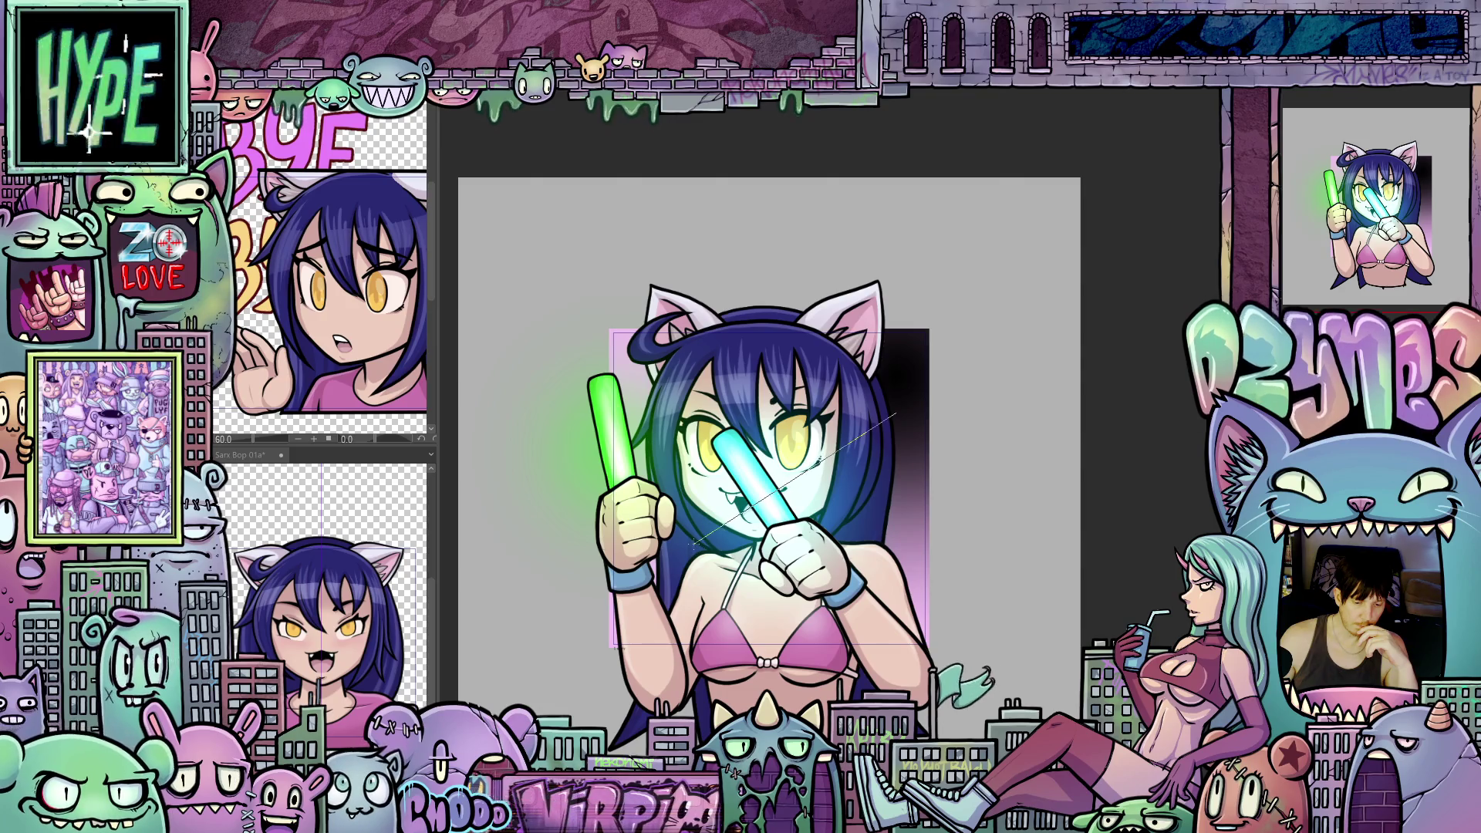
{"action": "key", "text": "Right"}
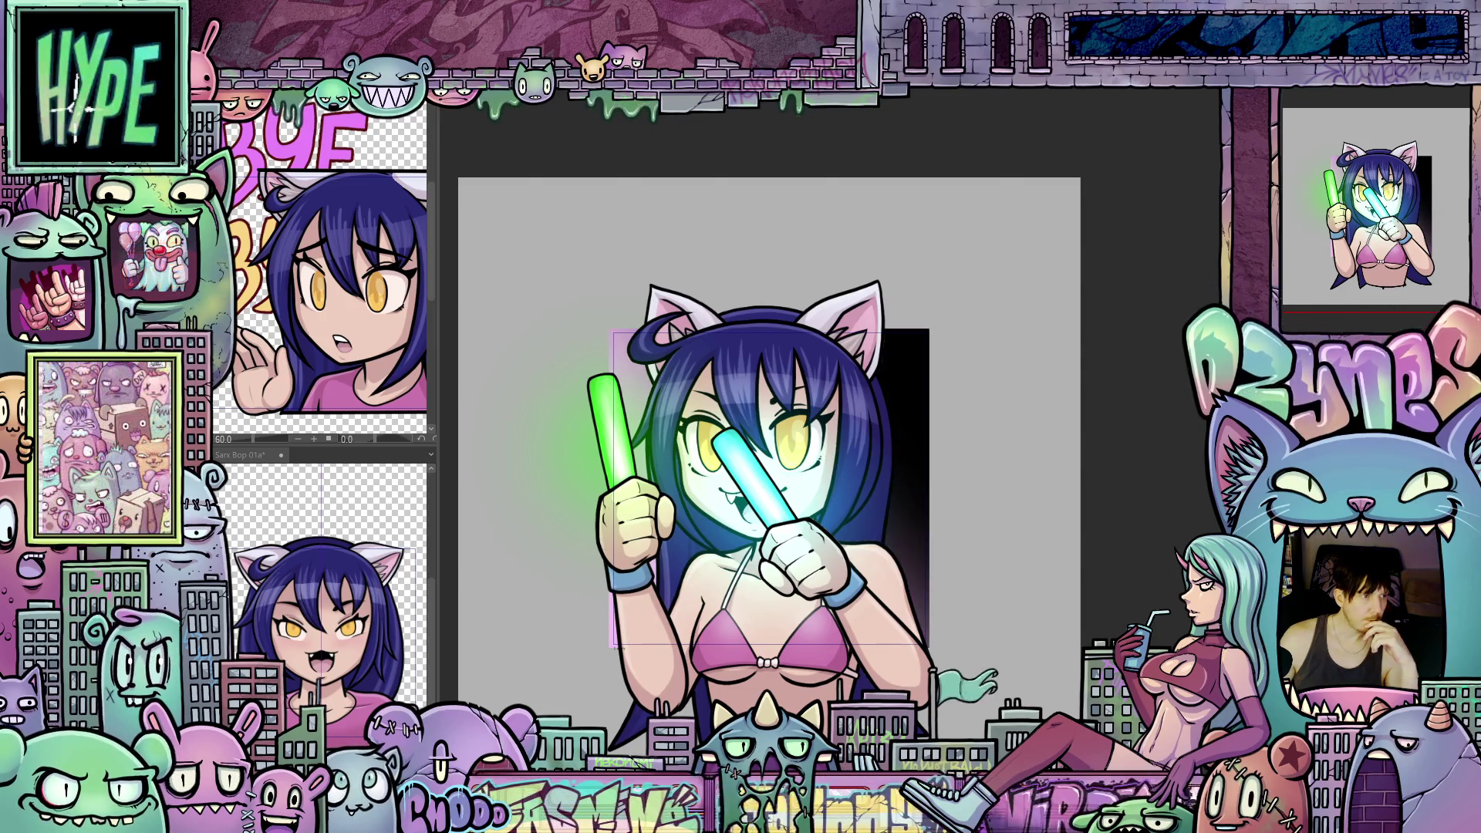
{"action": "key", "text": "Right"}
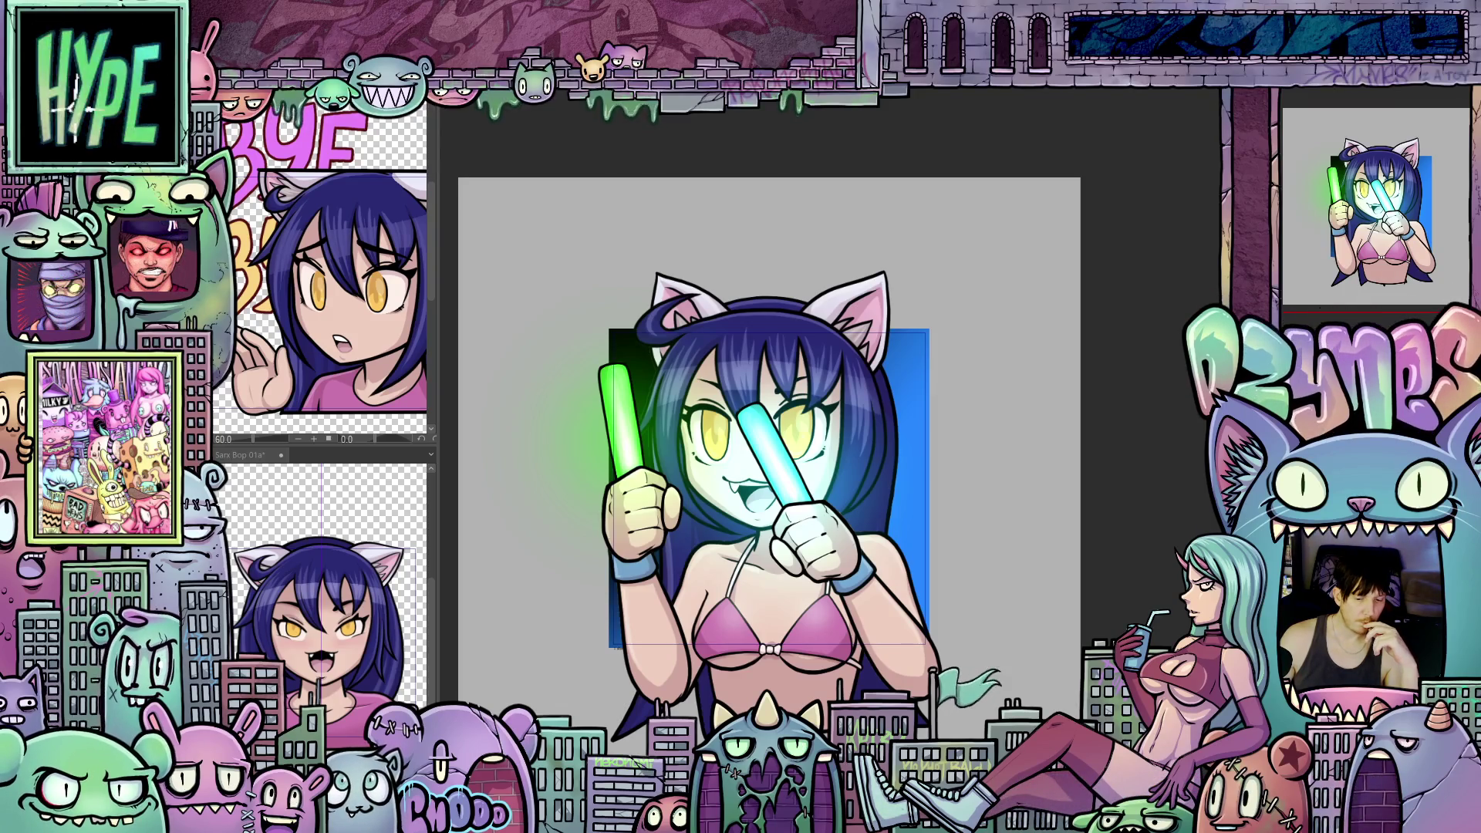
{"action": "key", "text": "Right"}
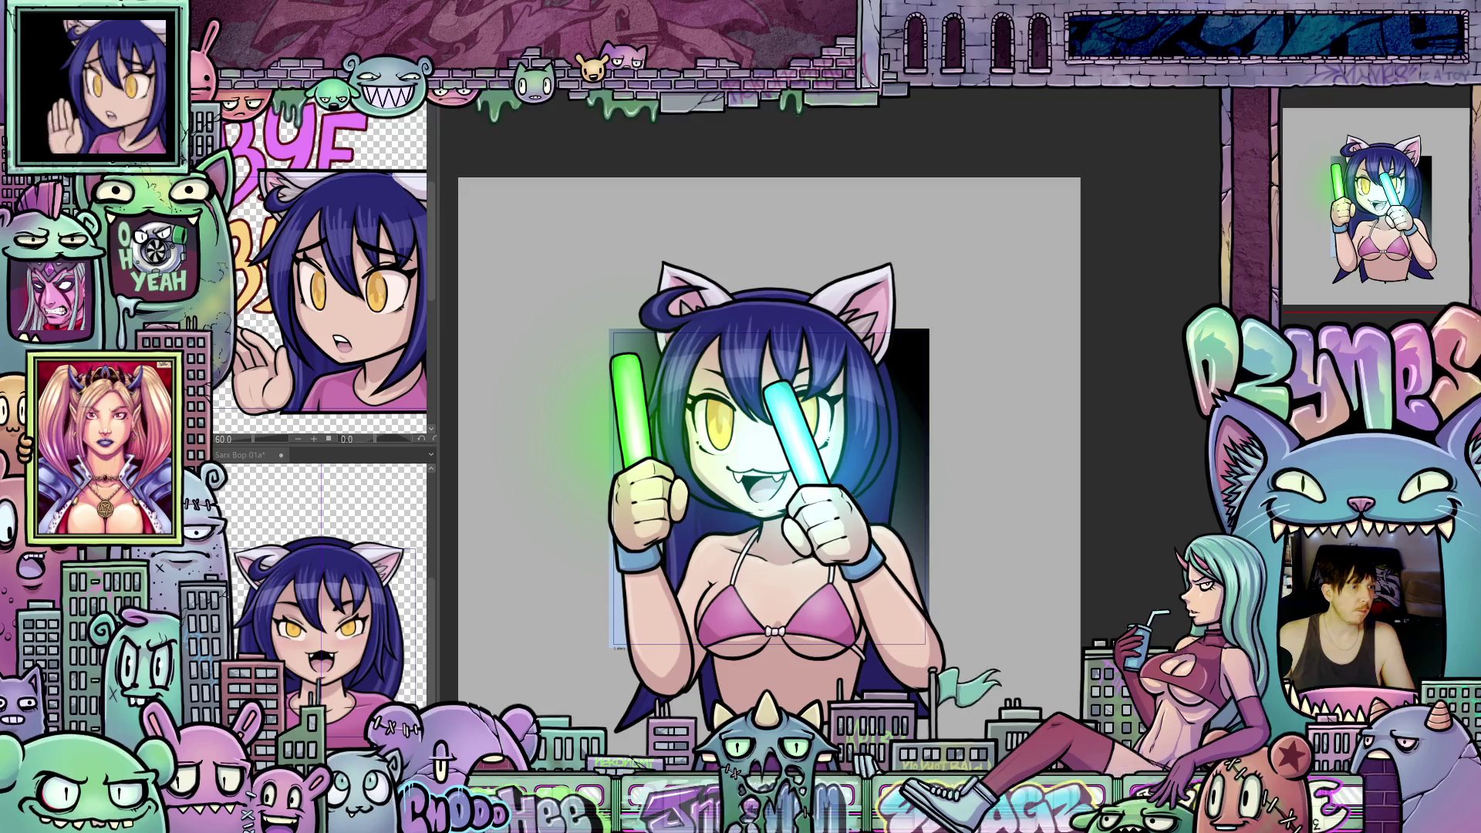
{"action": "key", "text": "Right"}
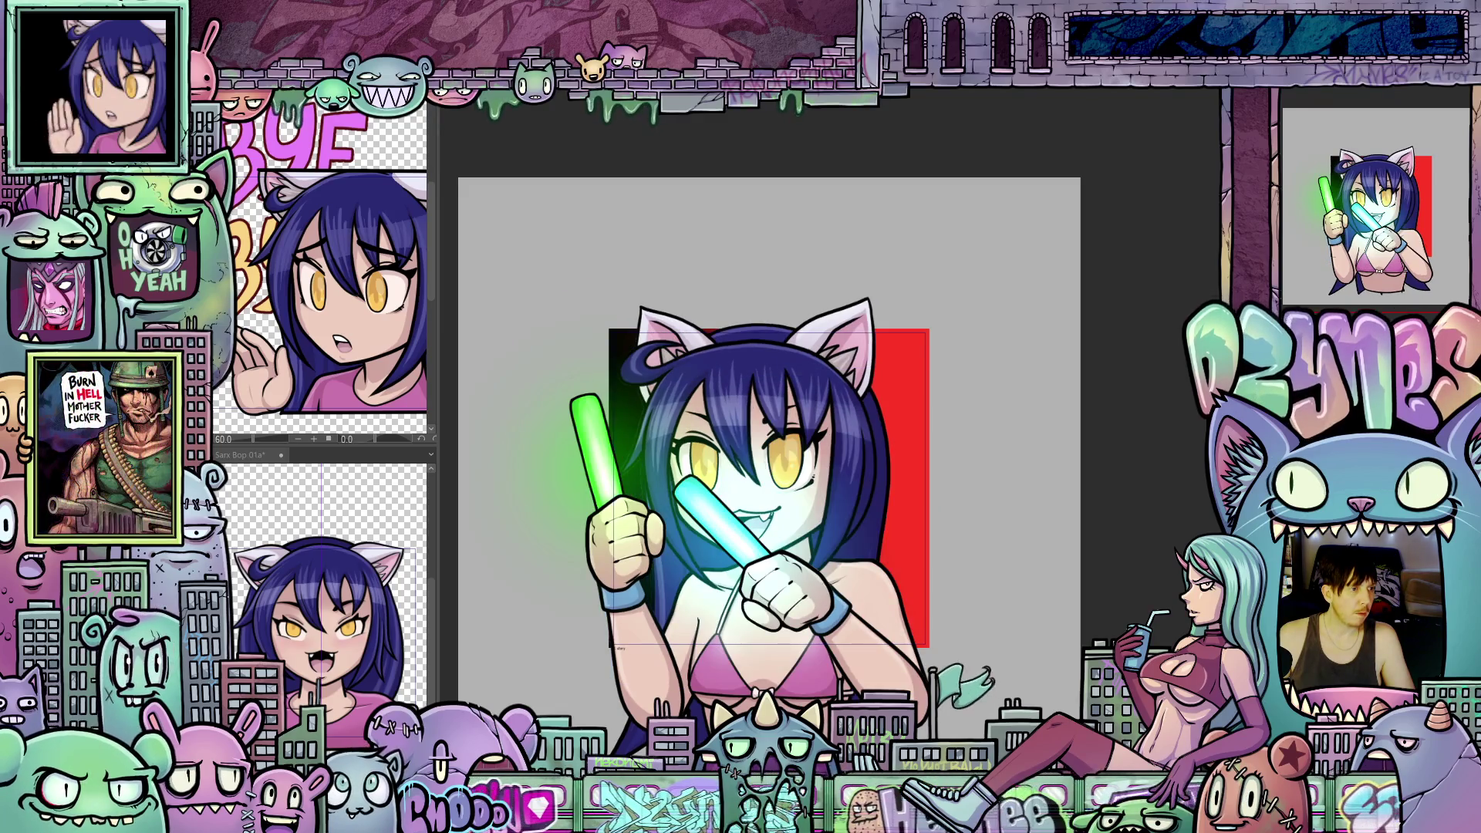
{"action": "key", "text": "Right"}
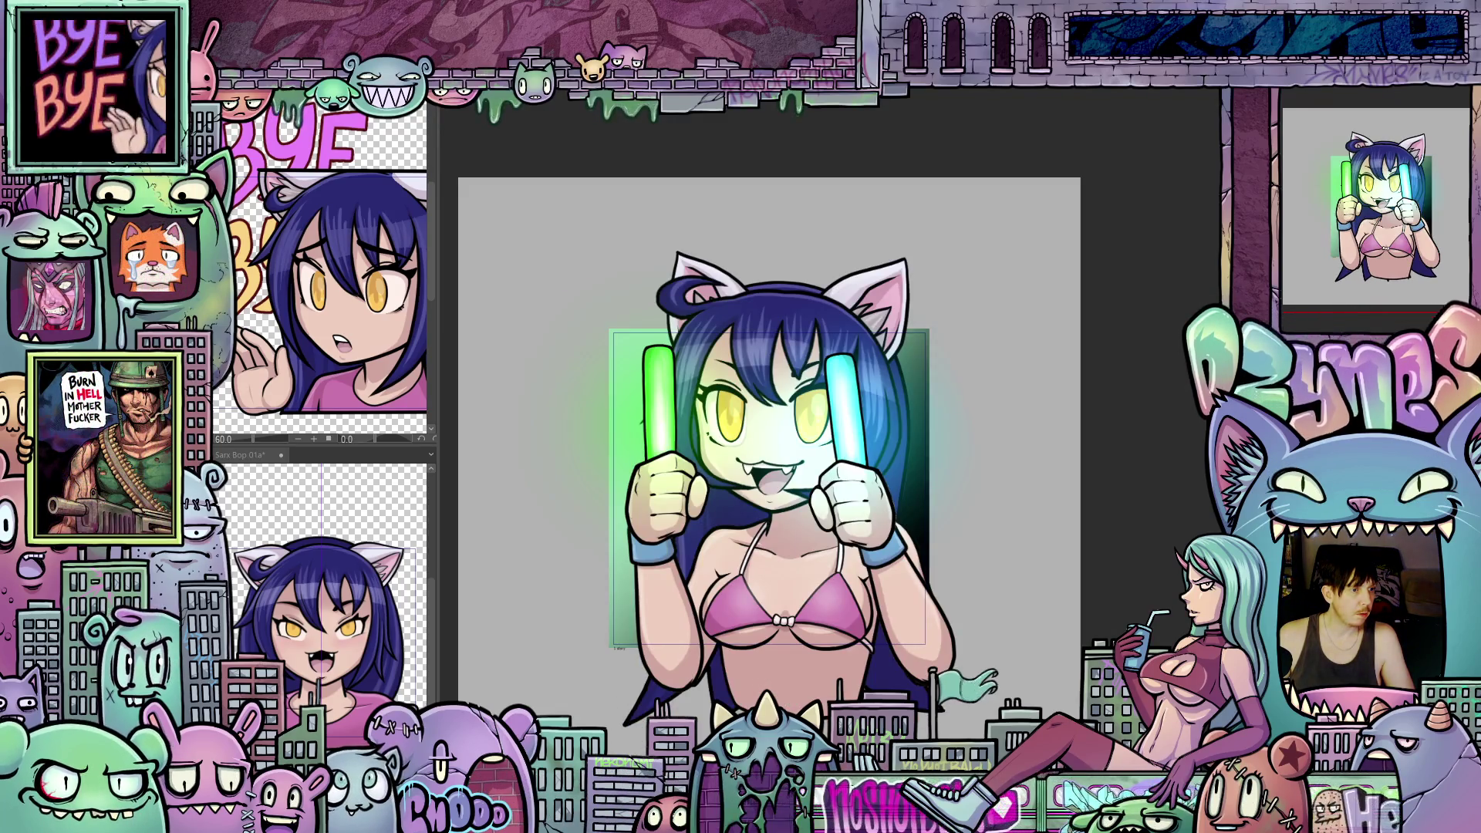
Step: Step forward nine more frames comparing the alternating red and green backdrops and crossed-glowstick pose
{"action": "key", "text": "Right"}
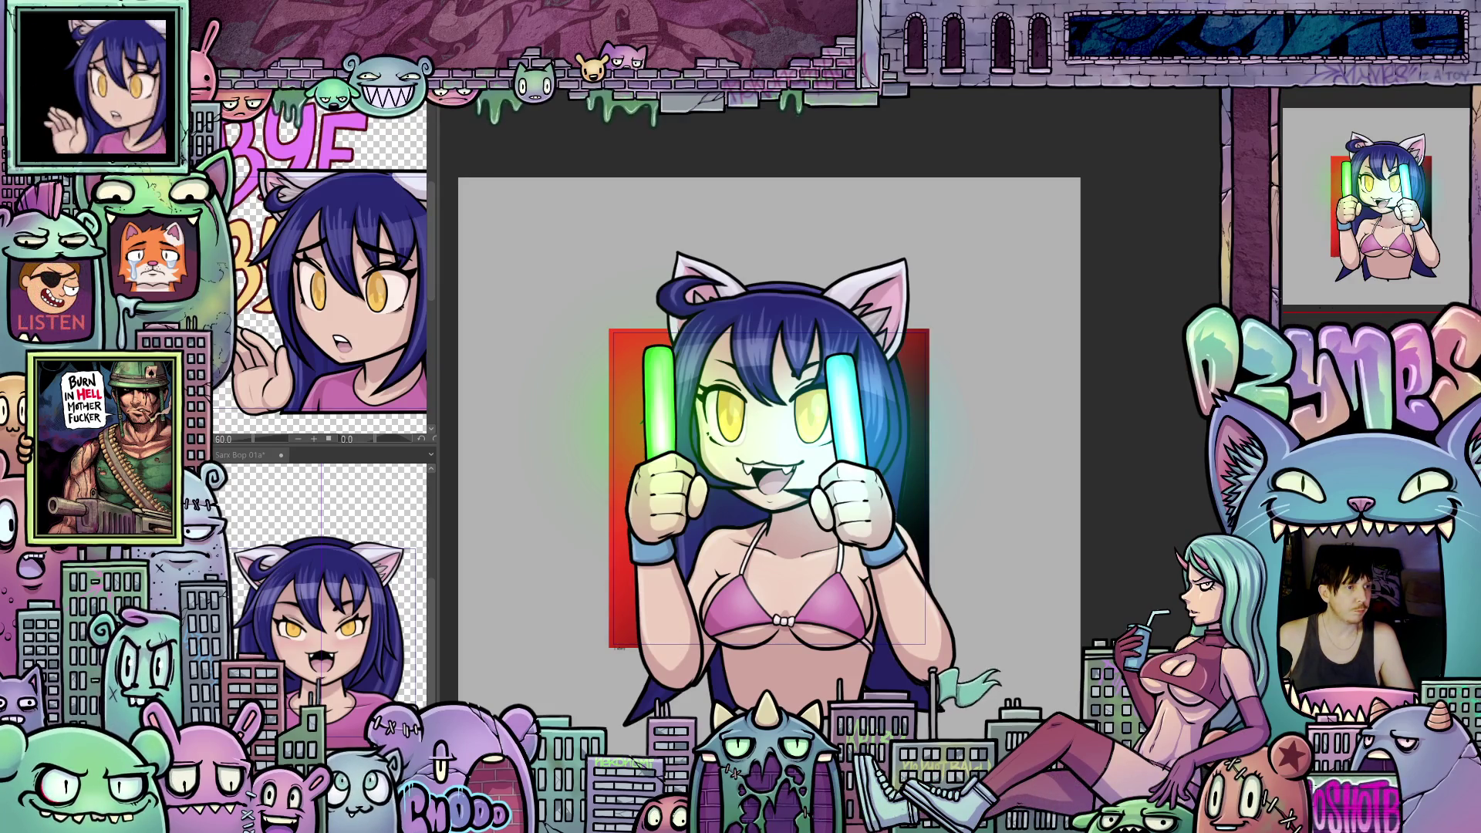
{"action": "key", "text": "Right"}
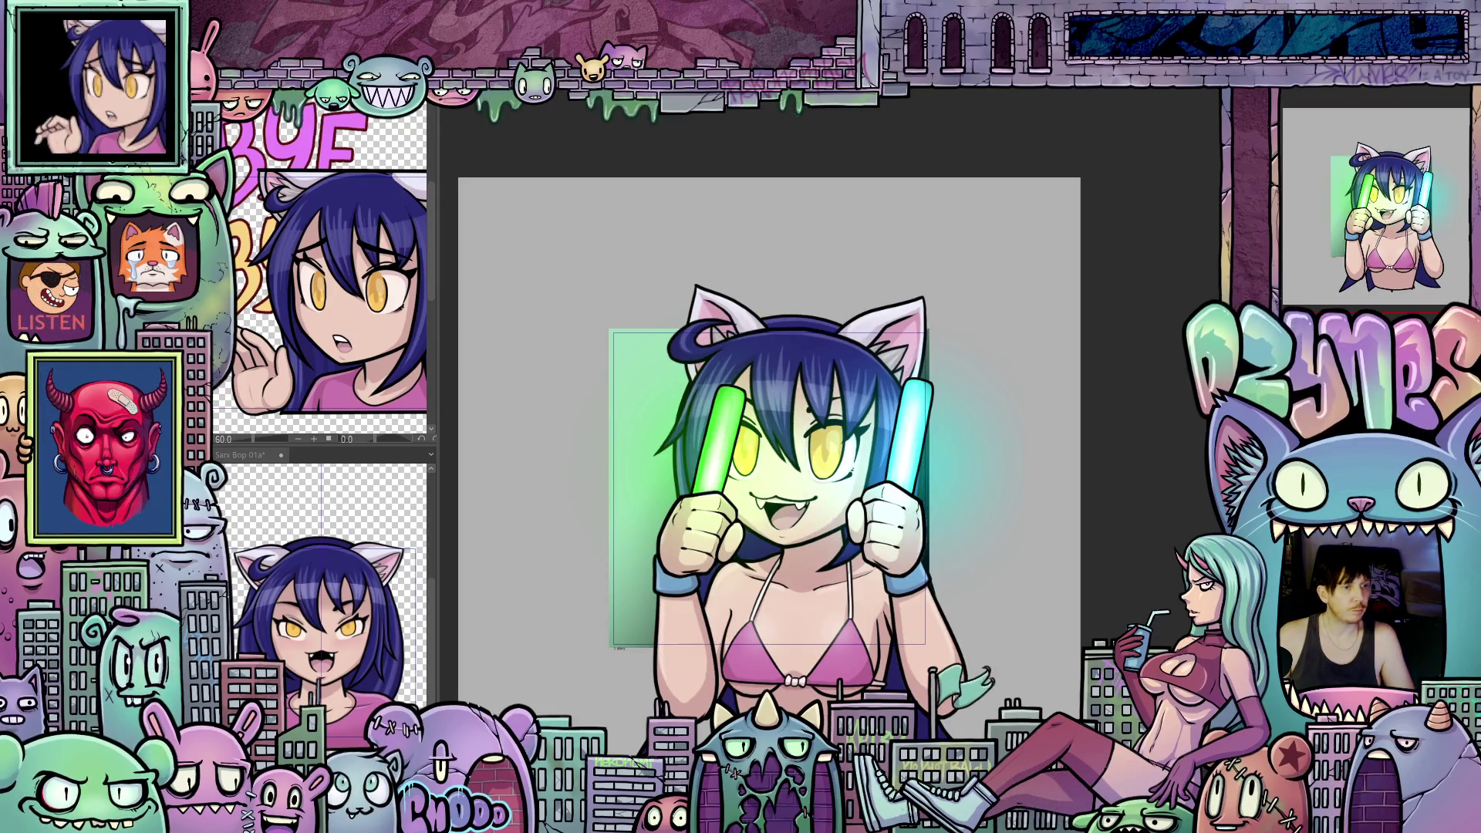
{"action": "key", "text": "Right"}
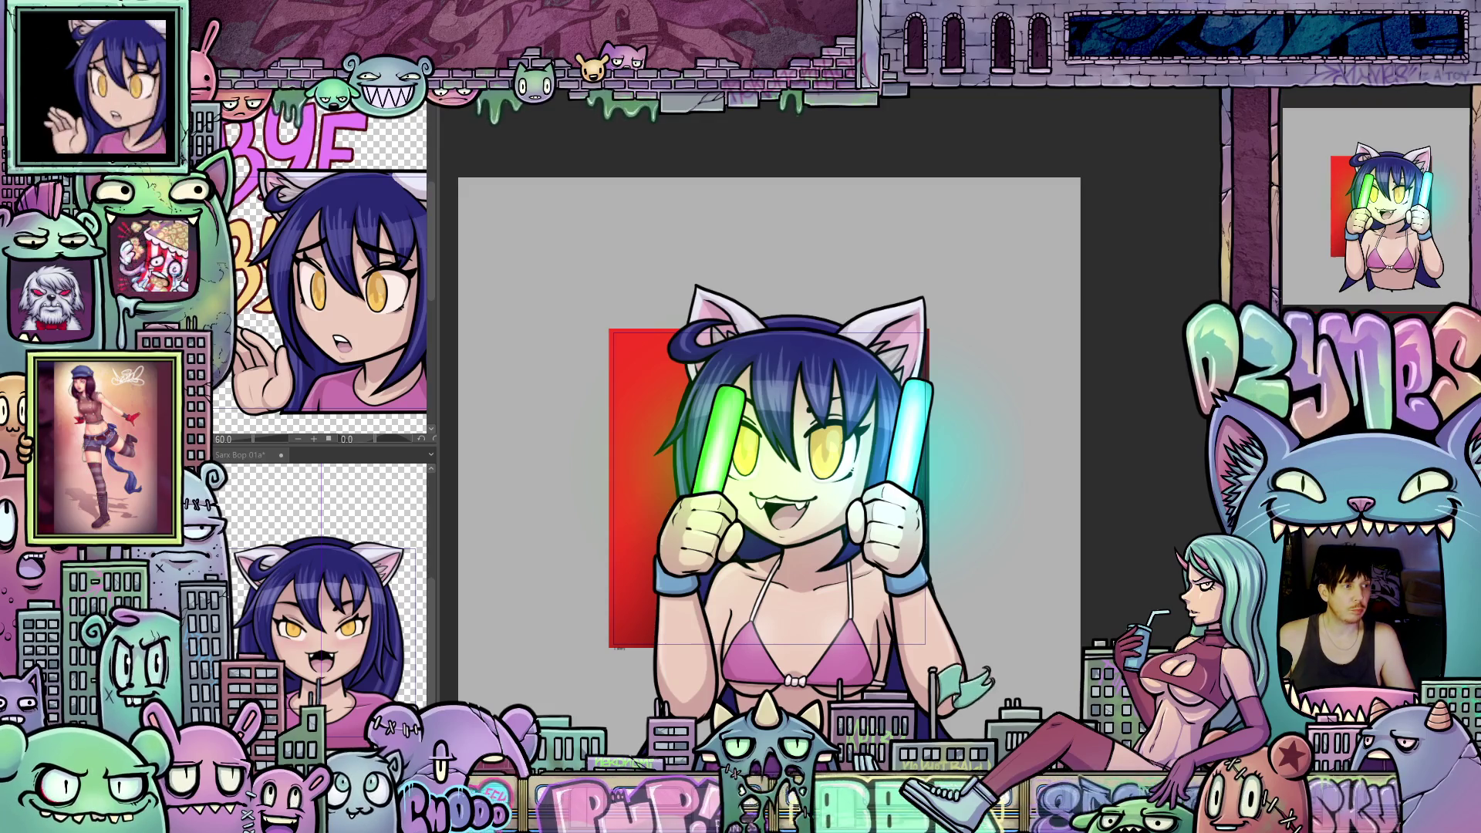
{"action": "key", "text": "Right"}
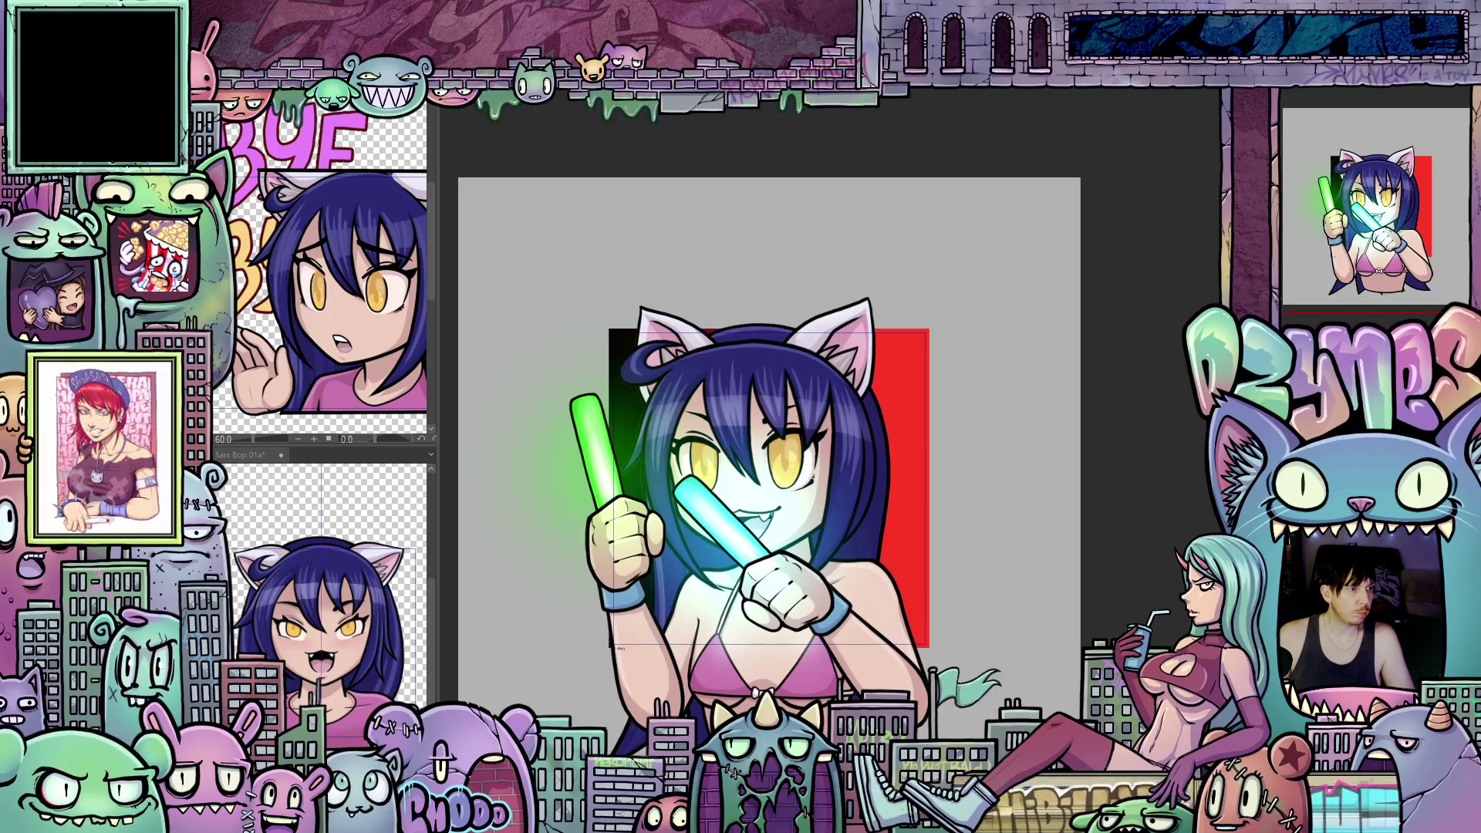
{"action": "key", "text": "Right"}
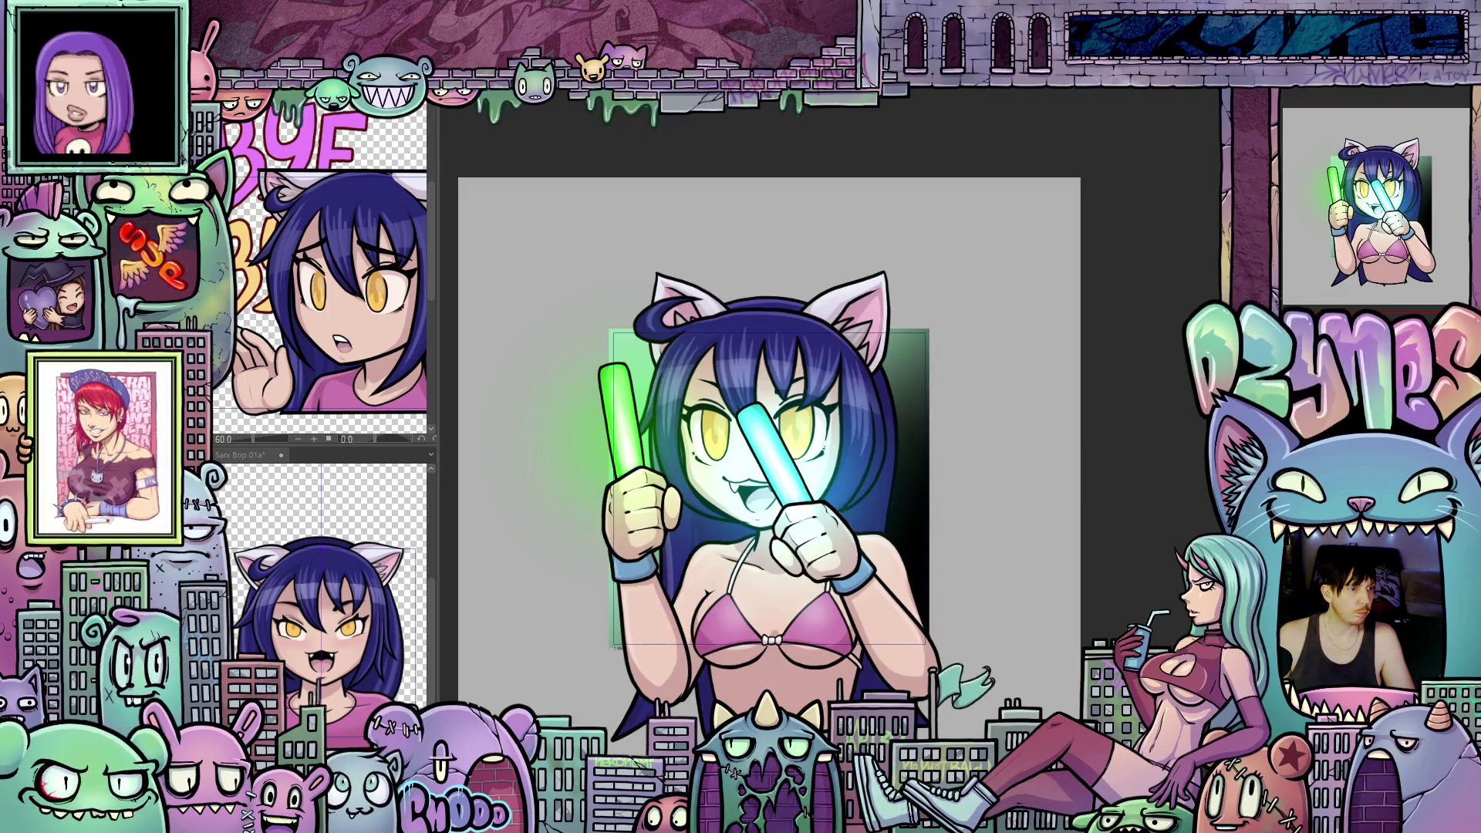
{"action": "key", "text": "Right"}
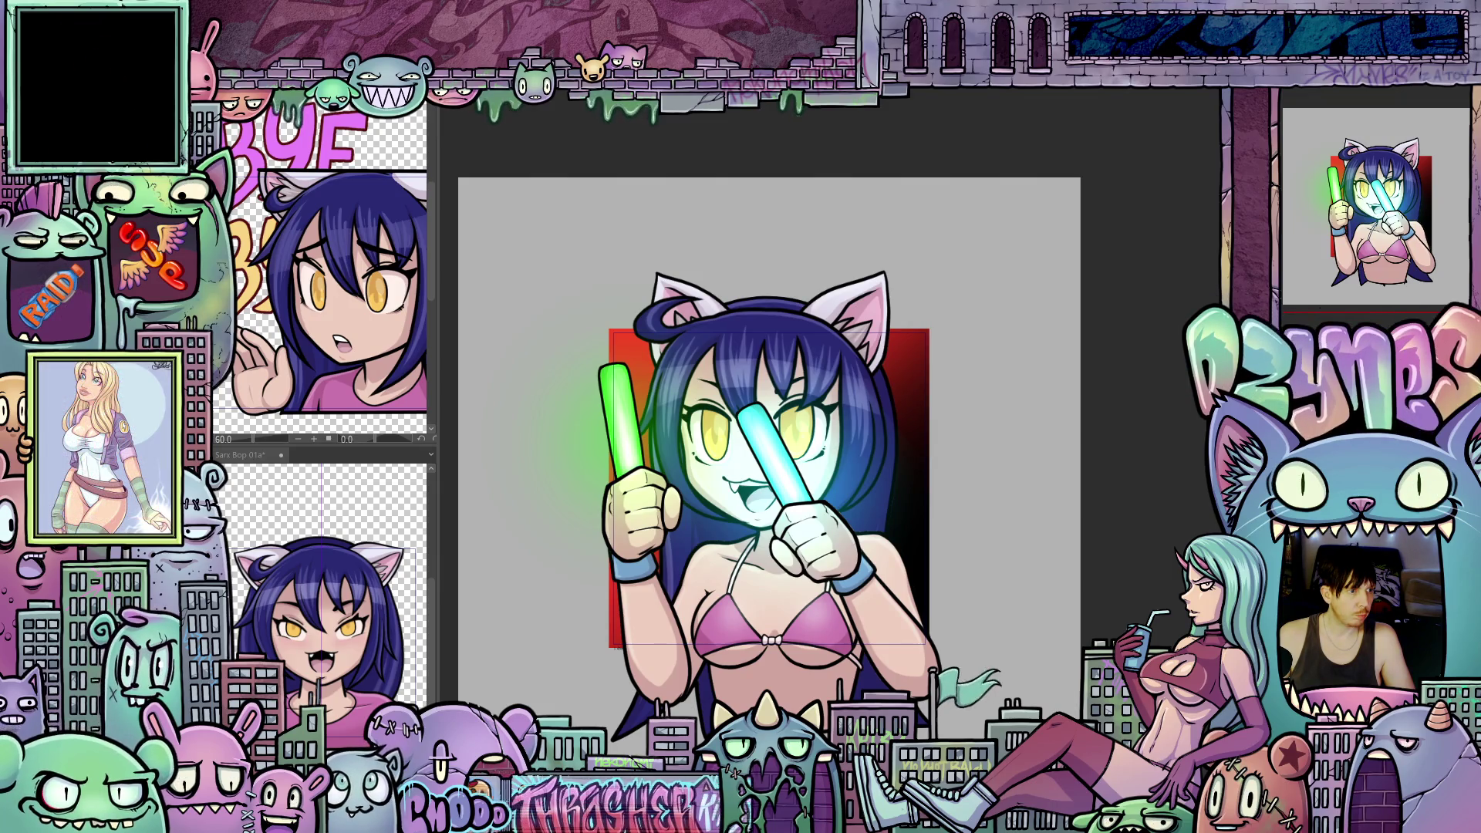
{"action": "key", "text": "Right"}
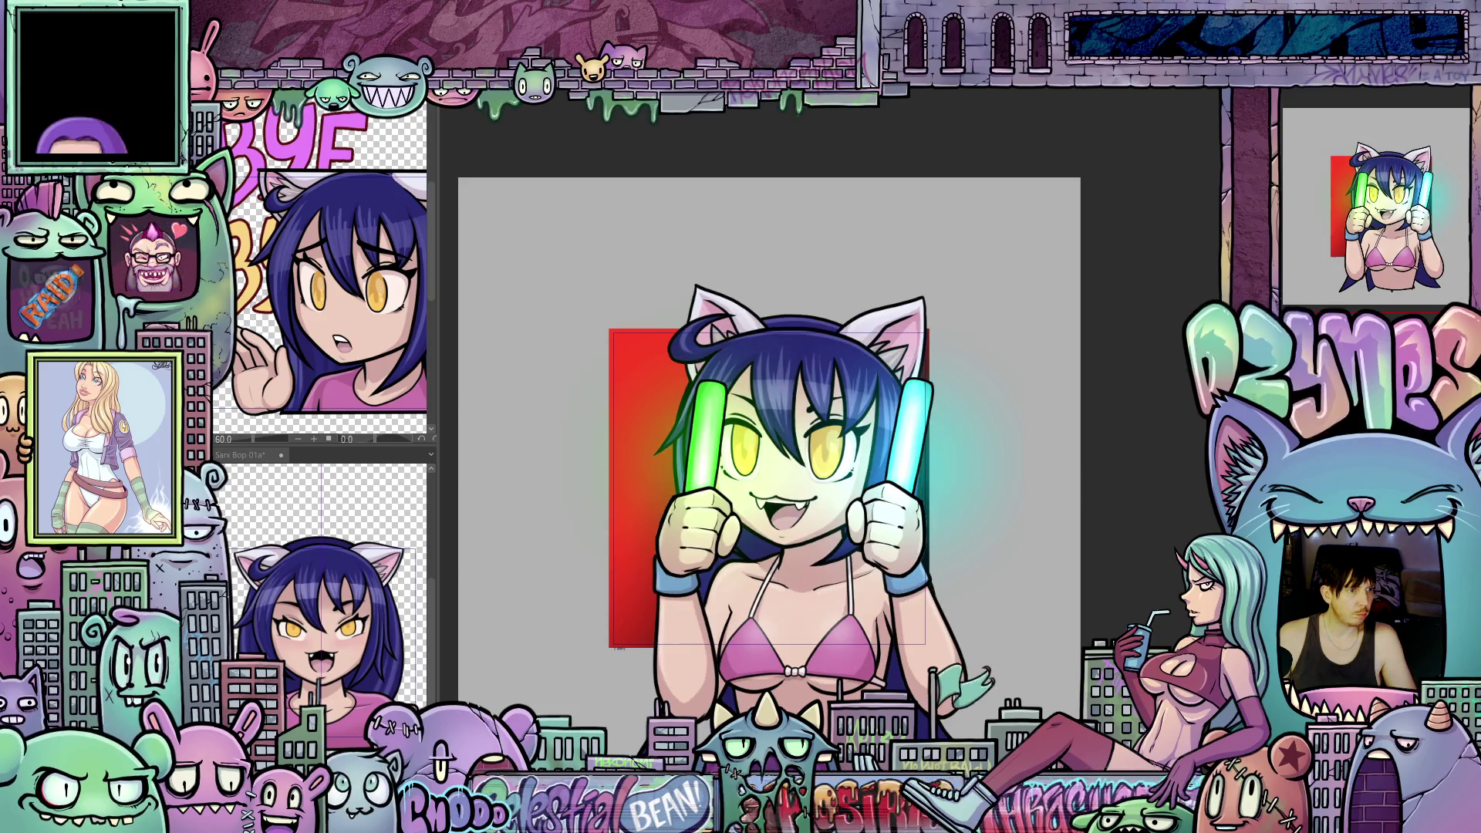
{"action": "key", "text": "Right"}
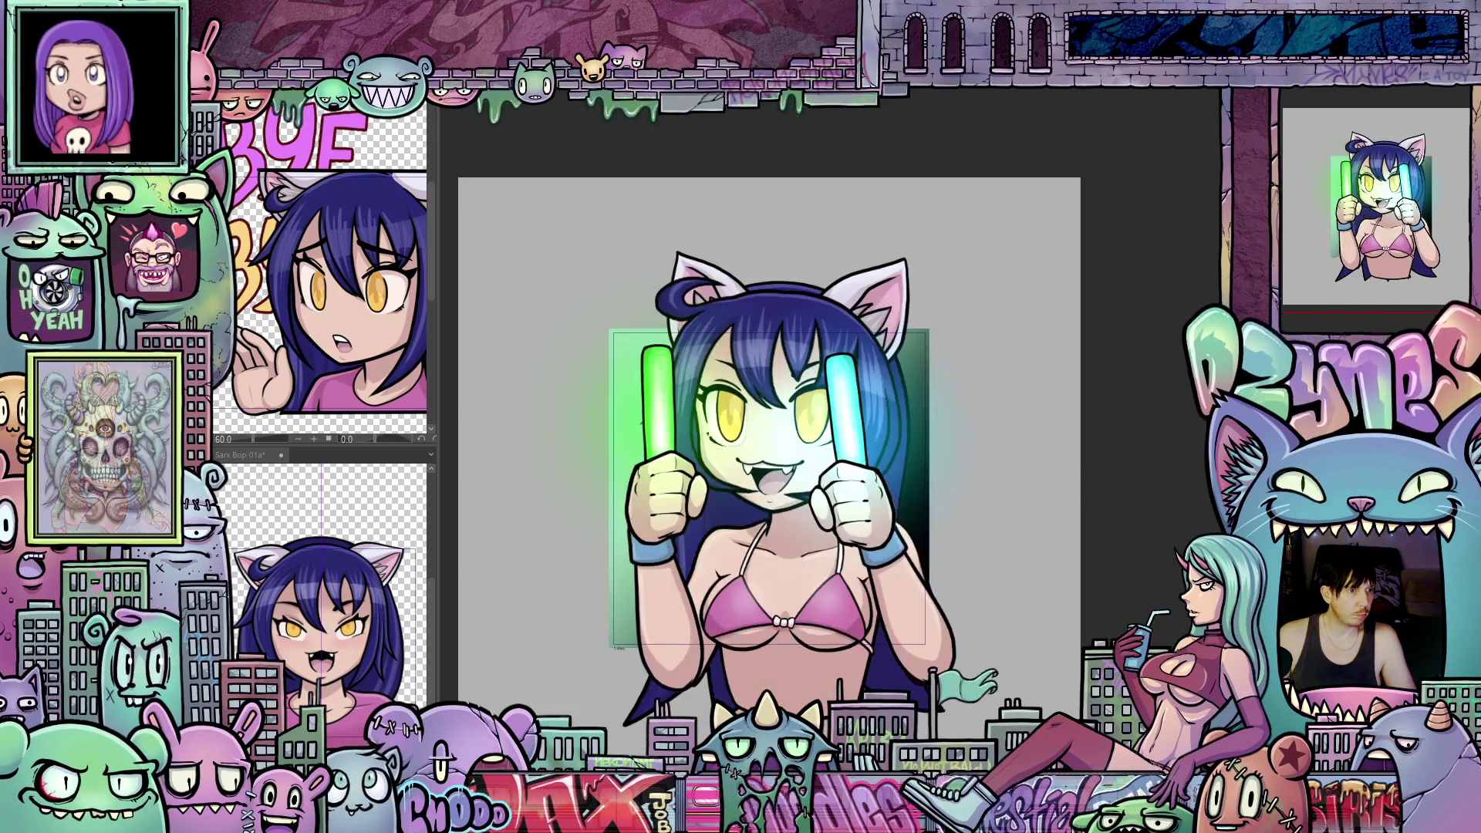
{"action": "key", "text": "Right"}
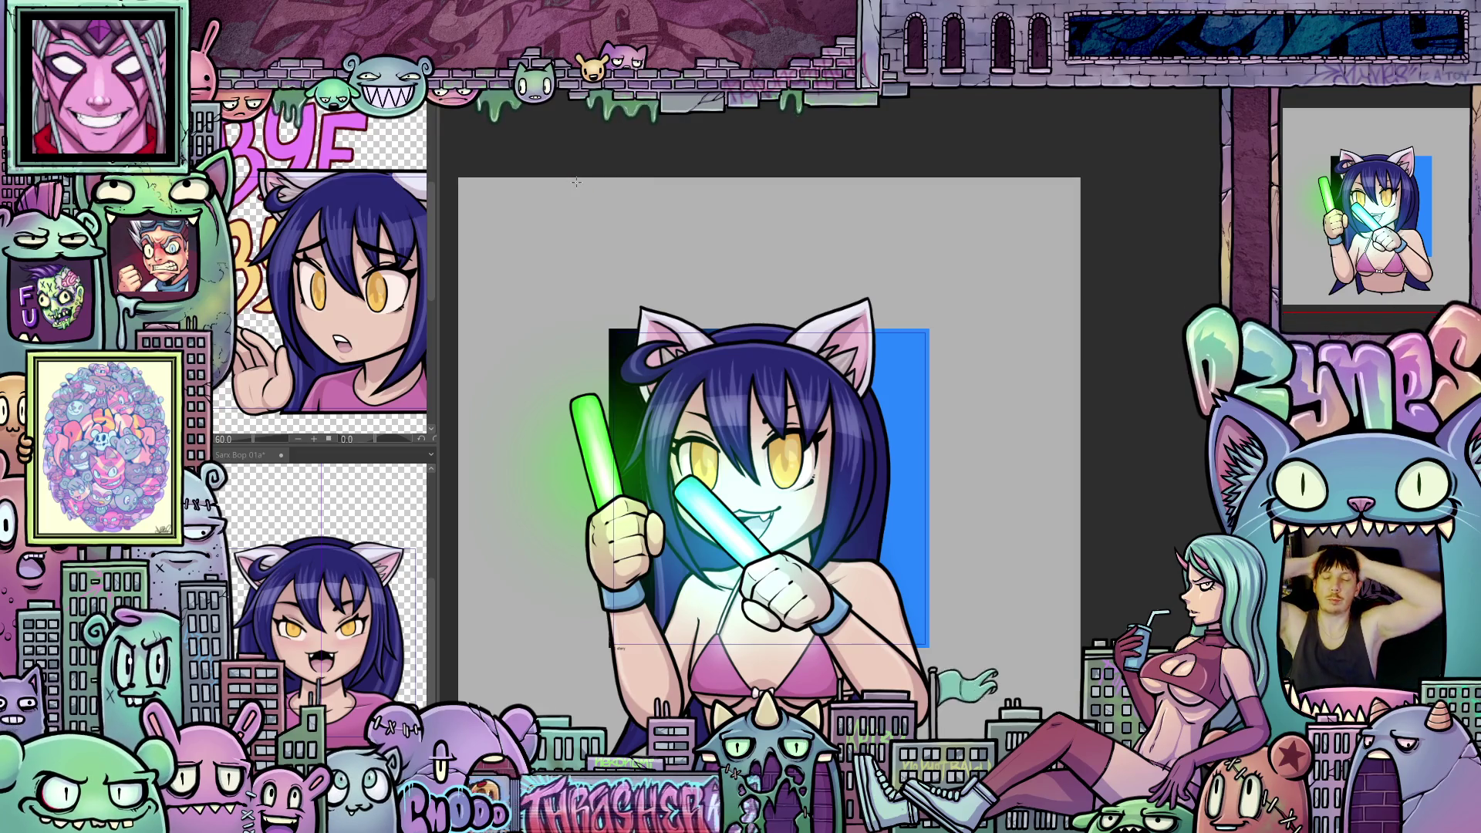
Step: Render the playback range and play the animation preview
{"action": "key", "text": "space"}
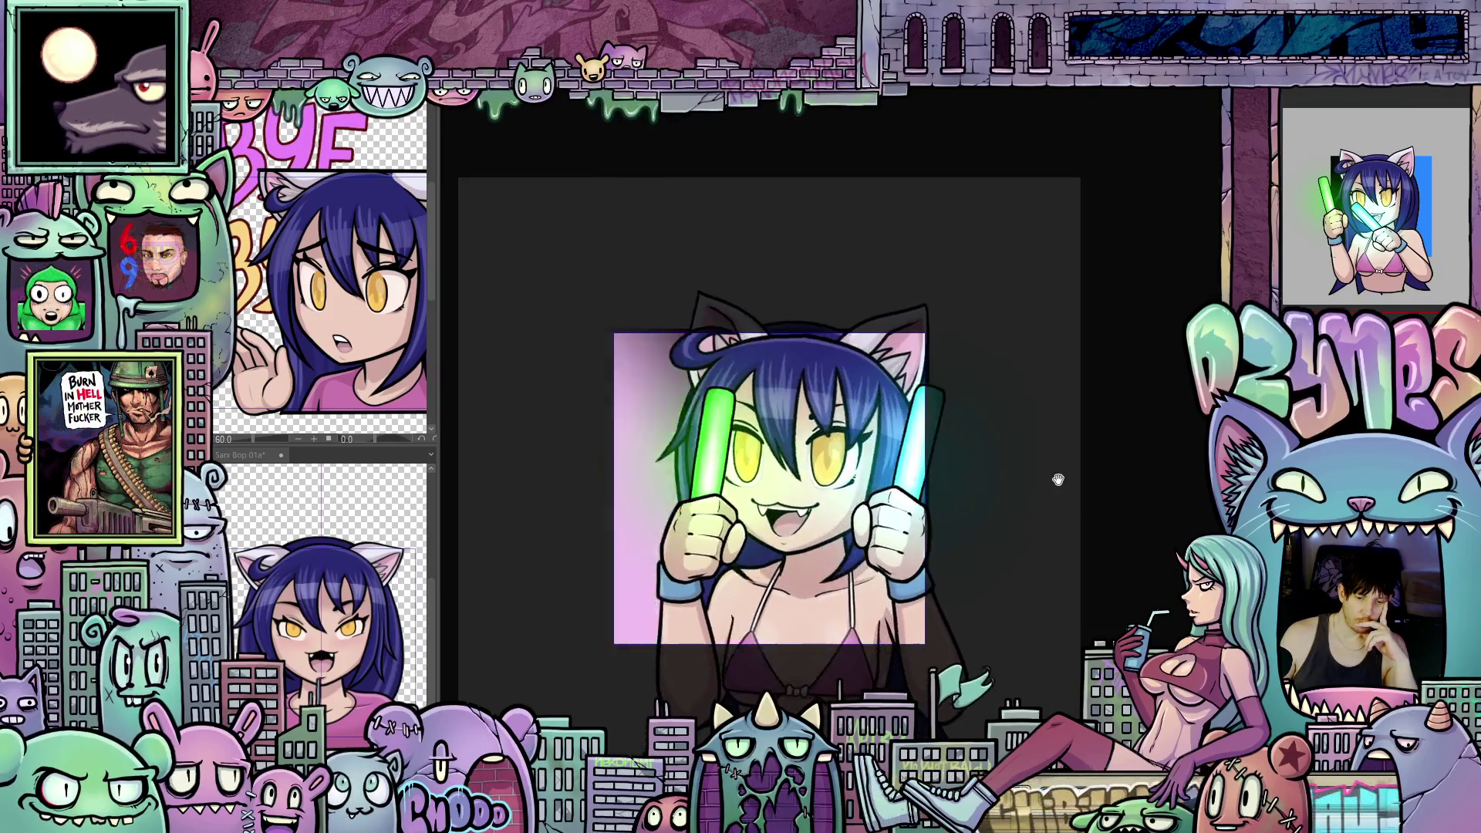
{"action": "scroll", "coordinate": [1060, 500], "scroll_direction": "down", "scroll_amount": 3}
{"action": "scroll", "coordinate": [1059, 501], "scroll_direction": "down", "scroll_amount": 3}
{"action": "scroll", "coordinate": [1065, 519], "scroll_direction": "down", "scroll_amount": 1}
{"action": "scroll", "coordinate": [1068, 535], "scroll_direction": "down", "scroll_amount": 2}
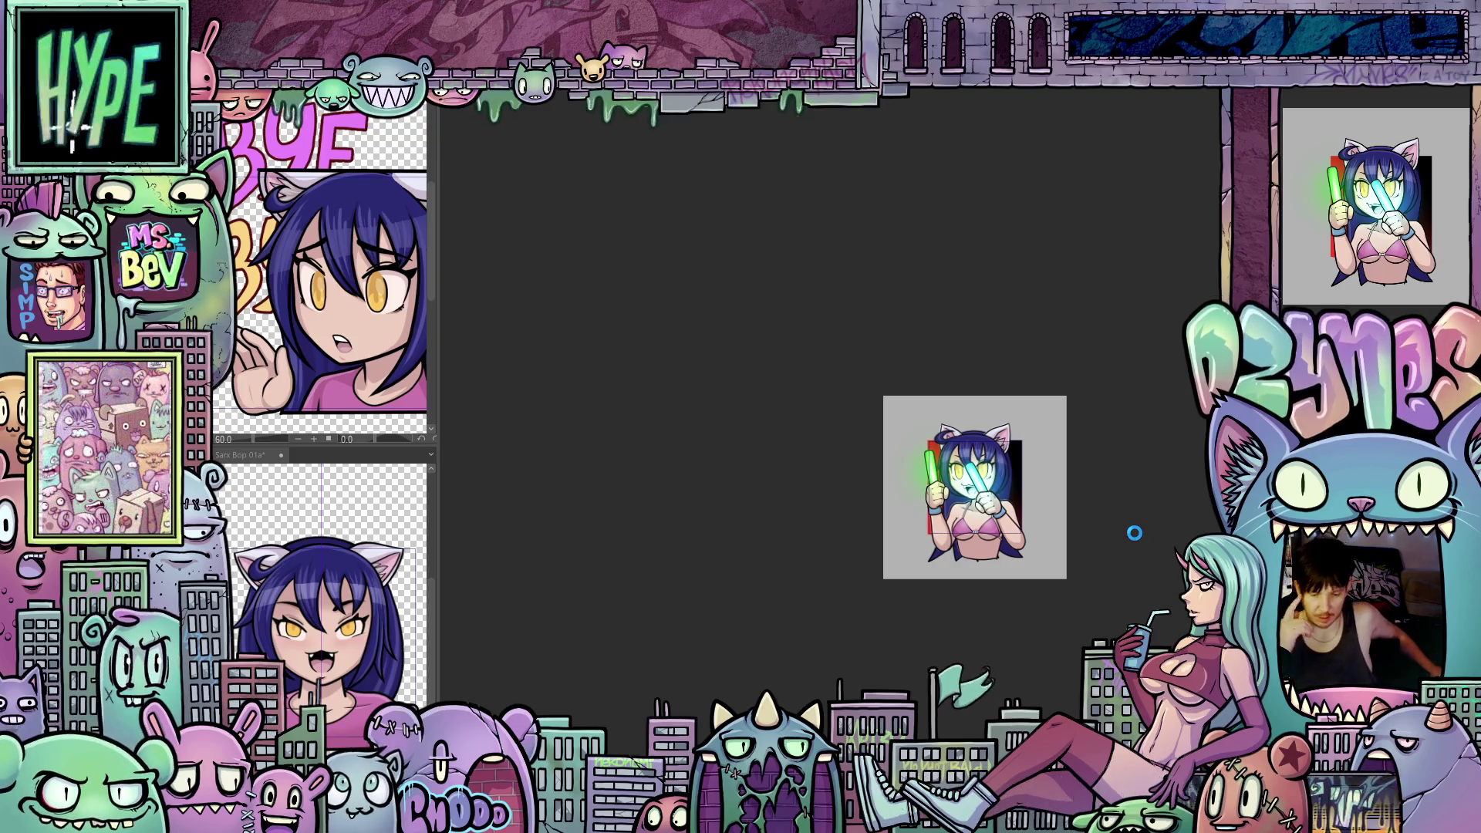
Step: Render and replay the animation to check the emote at small size
{"action": "key", "text": "Return"}
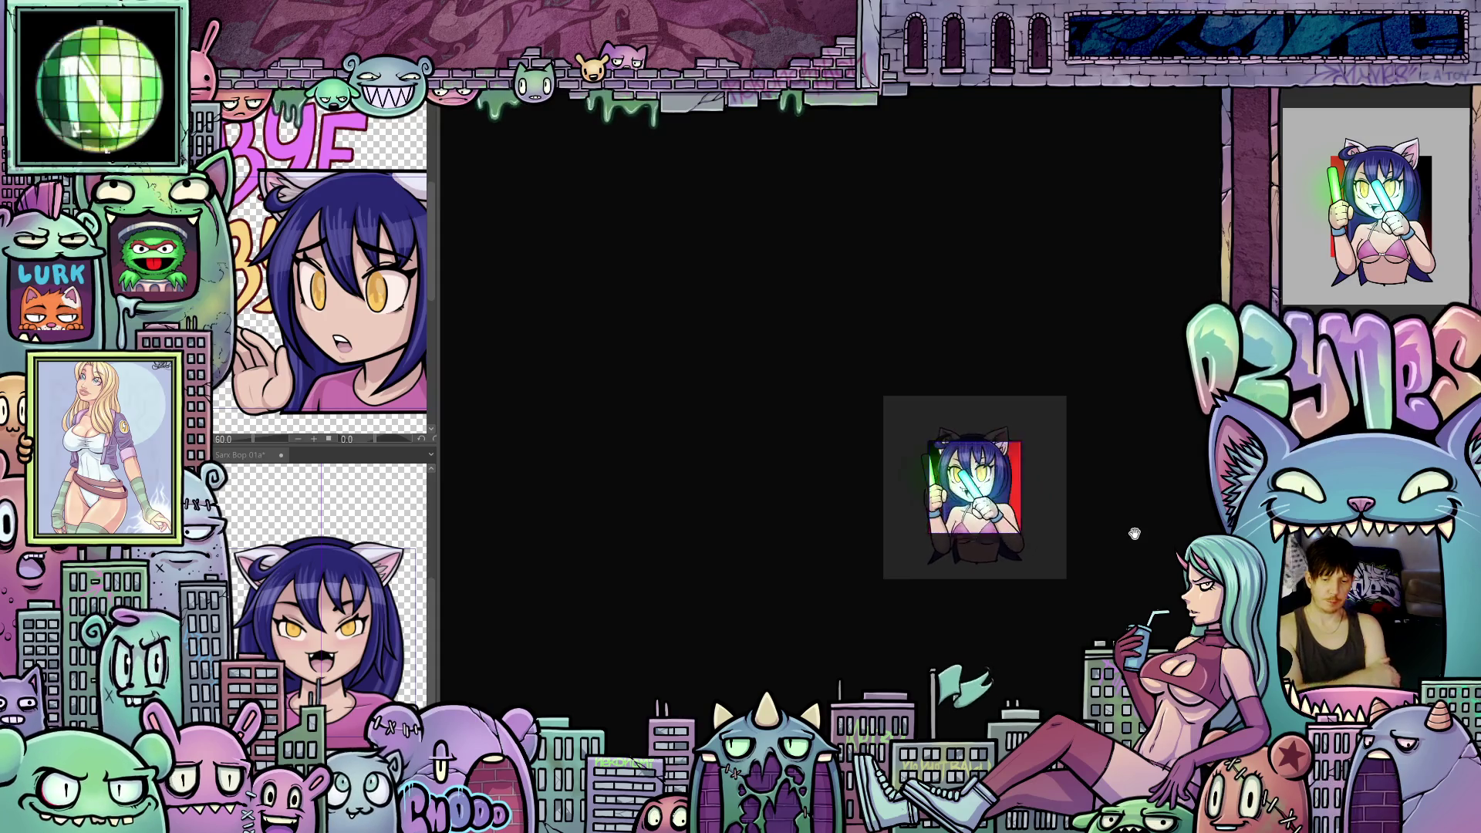
{"action": "scroll", "coordinate": [1118, 524], "scroll_direction": "down", "scroll_amount": 3}
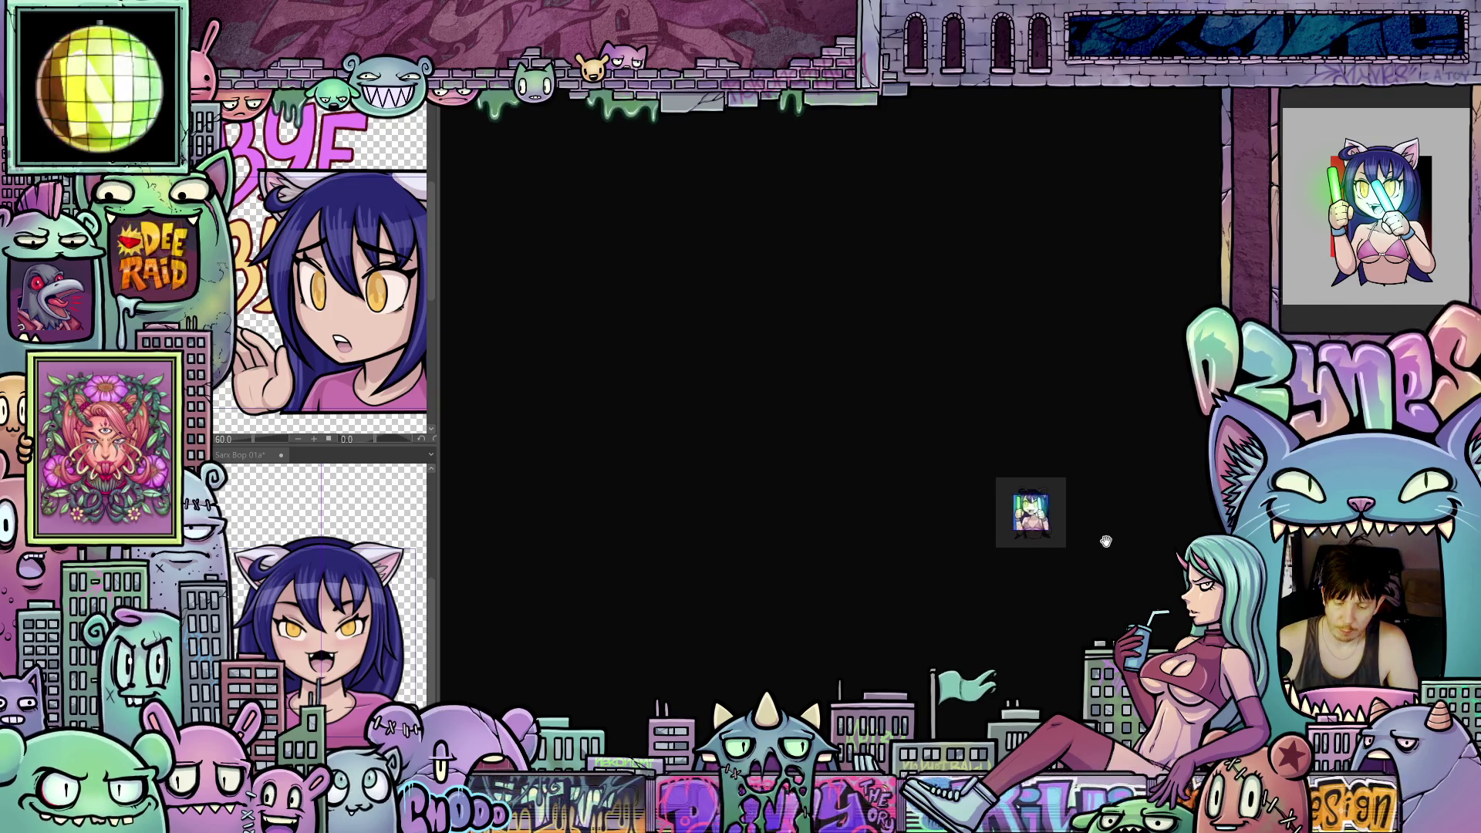
{"action": "scroll", "coordinate": [1054, 527], "scroll_direction": "up", "scroll_amount": 2}
{"action": "scroll", "coordinate": [1055, 531], "scroll_direction": "up", "scroll_amount": 2}
{"action": "scroll", "coordinate": [1053, 530], "scroll_direction": "up", "scroll_amount": 1}
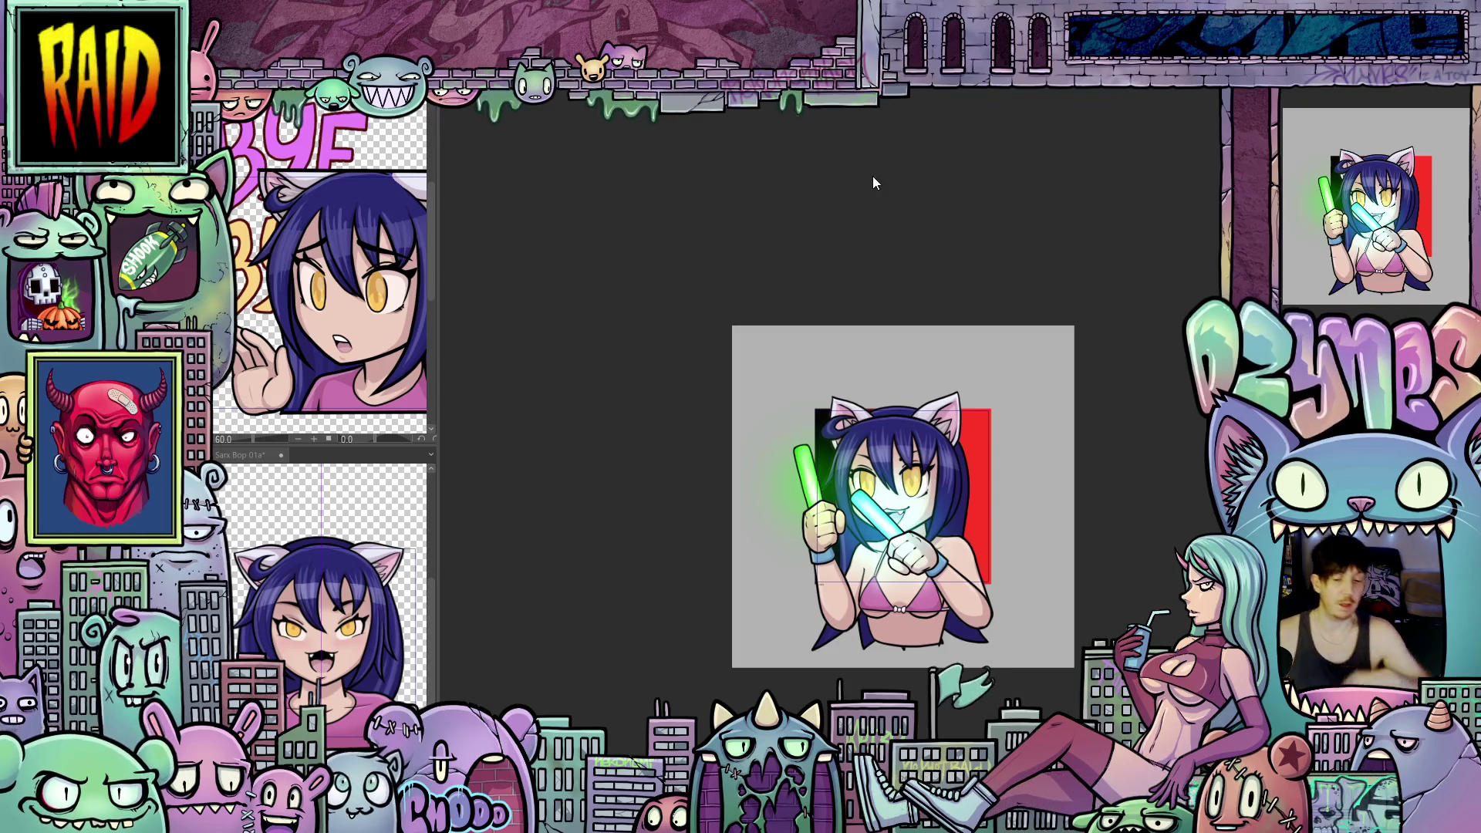
Step: Step to another animation frame while viewing the larger preview
{"action": "key", "text": "Right"}
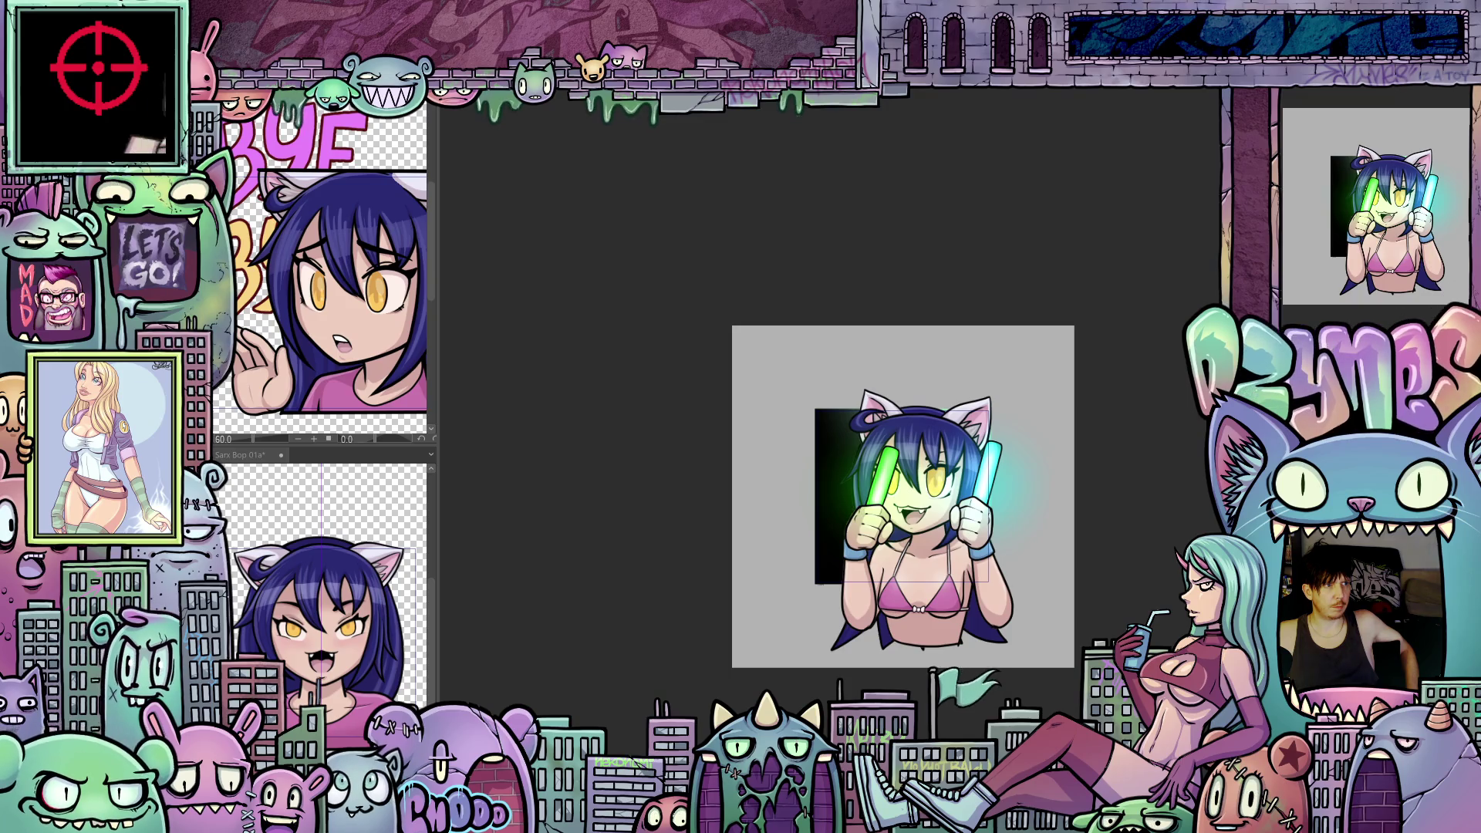
{"action": "key", "text": "Right"}
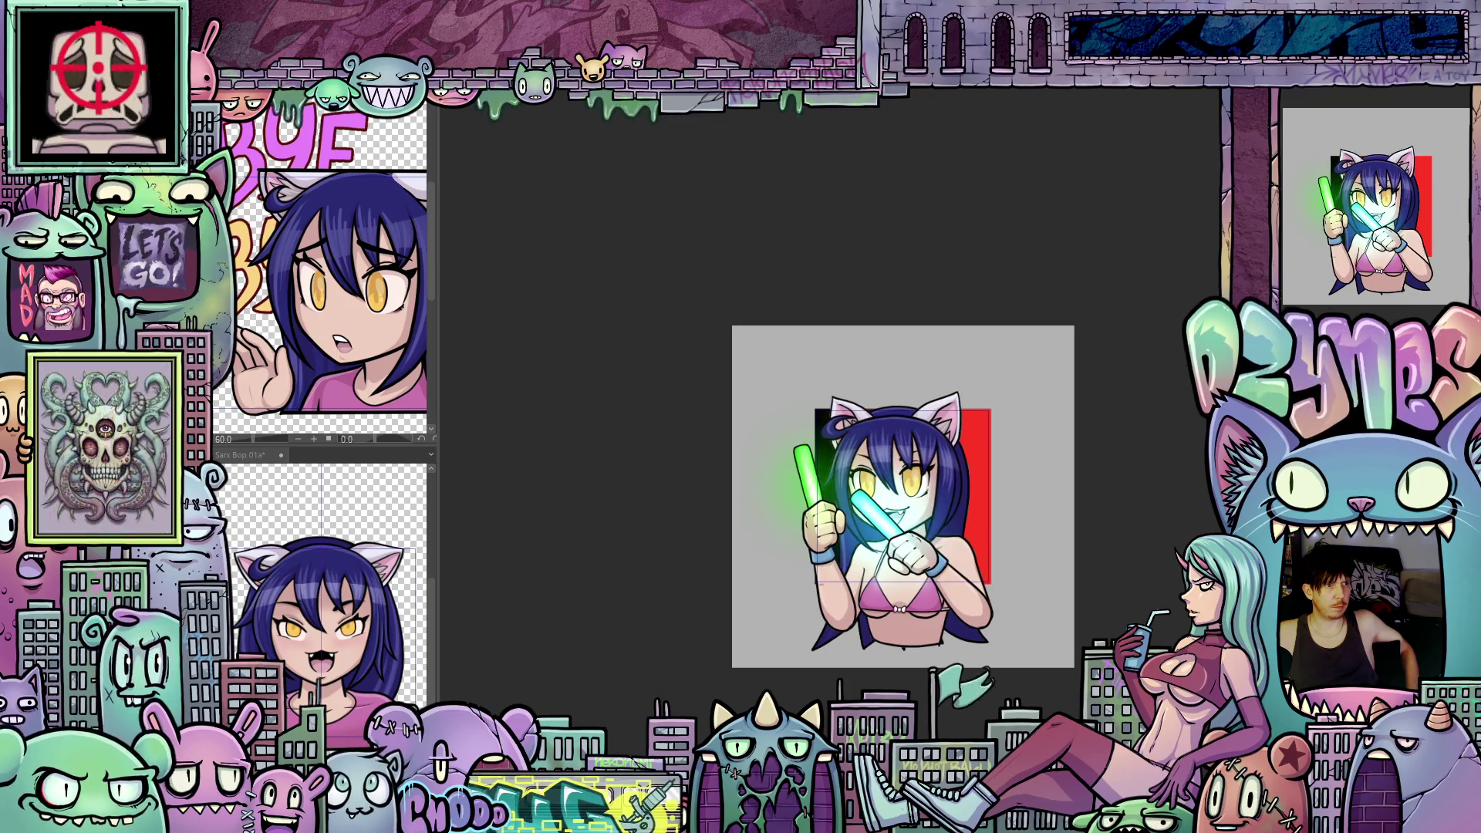
{"action": "key", "text": "Right"}
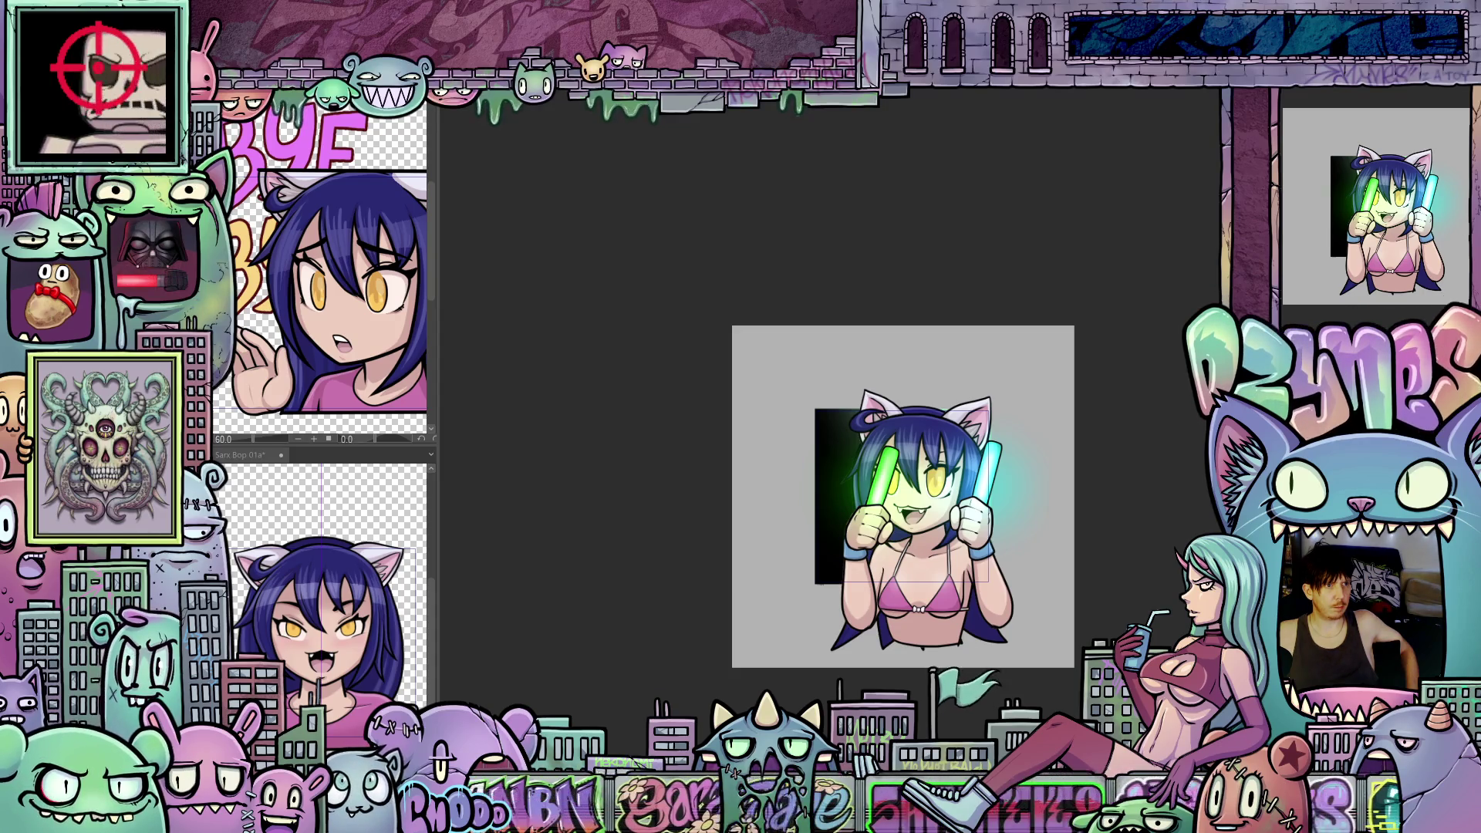
{"action": "key", "text": "Right"}
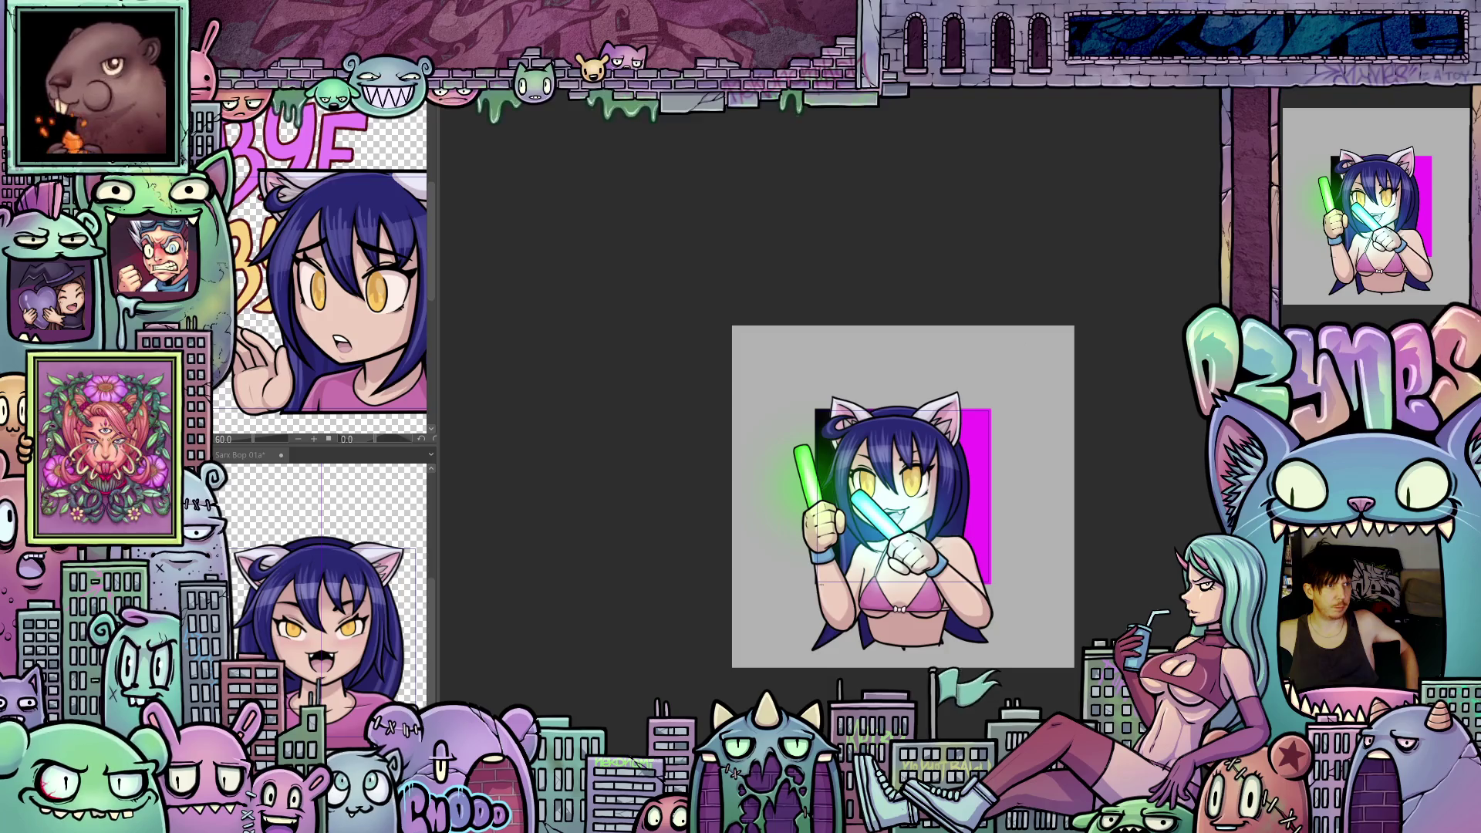
{"action": "key", "text": "Right"}
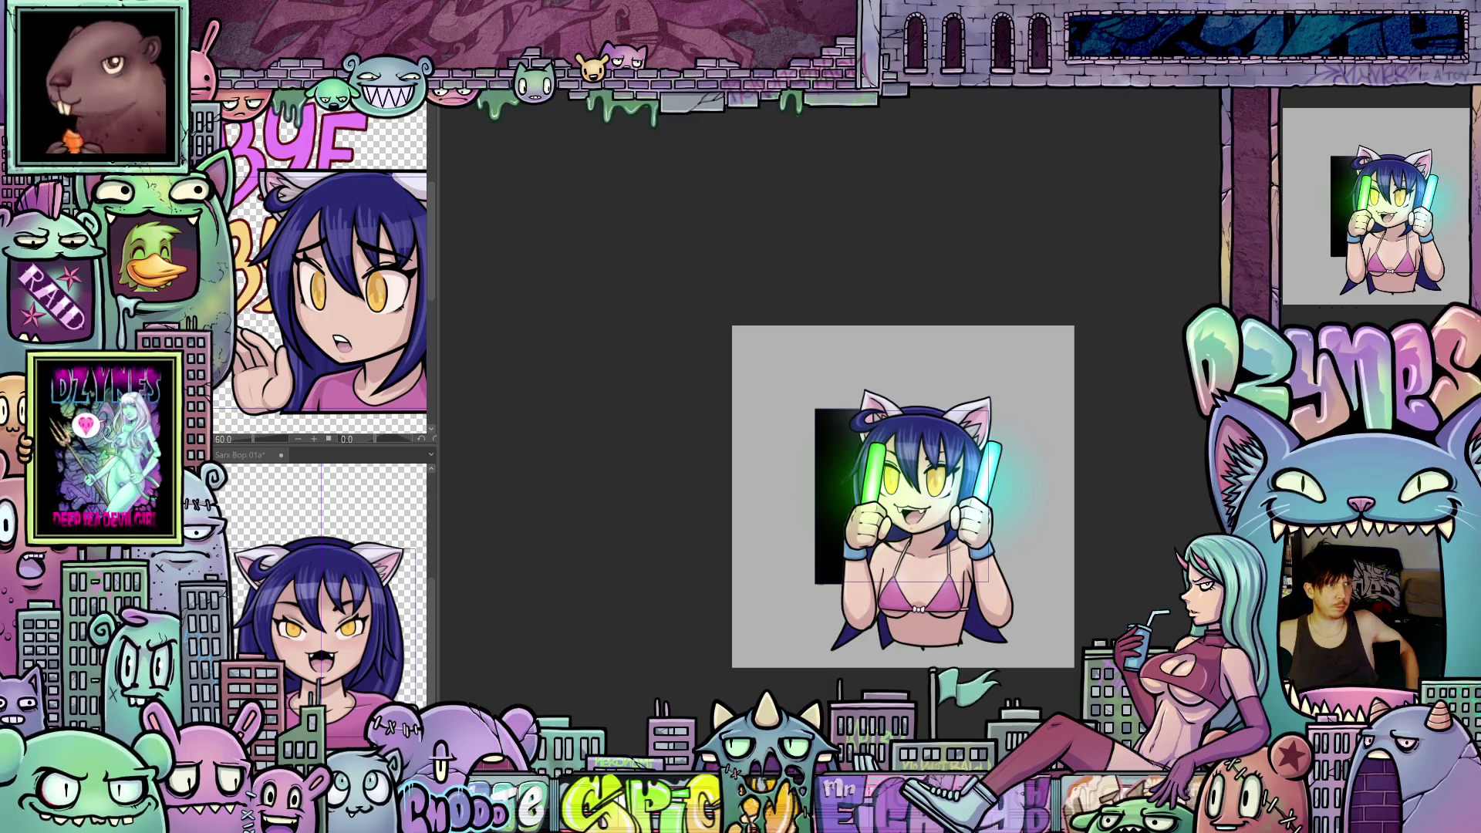
{"action": "key", "text": "Right"}
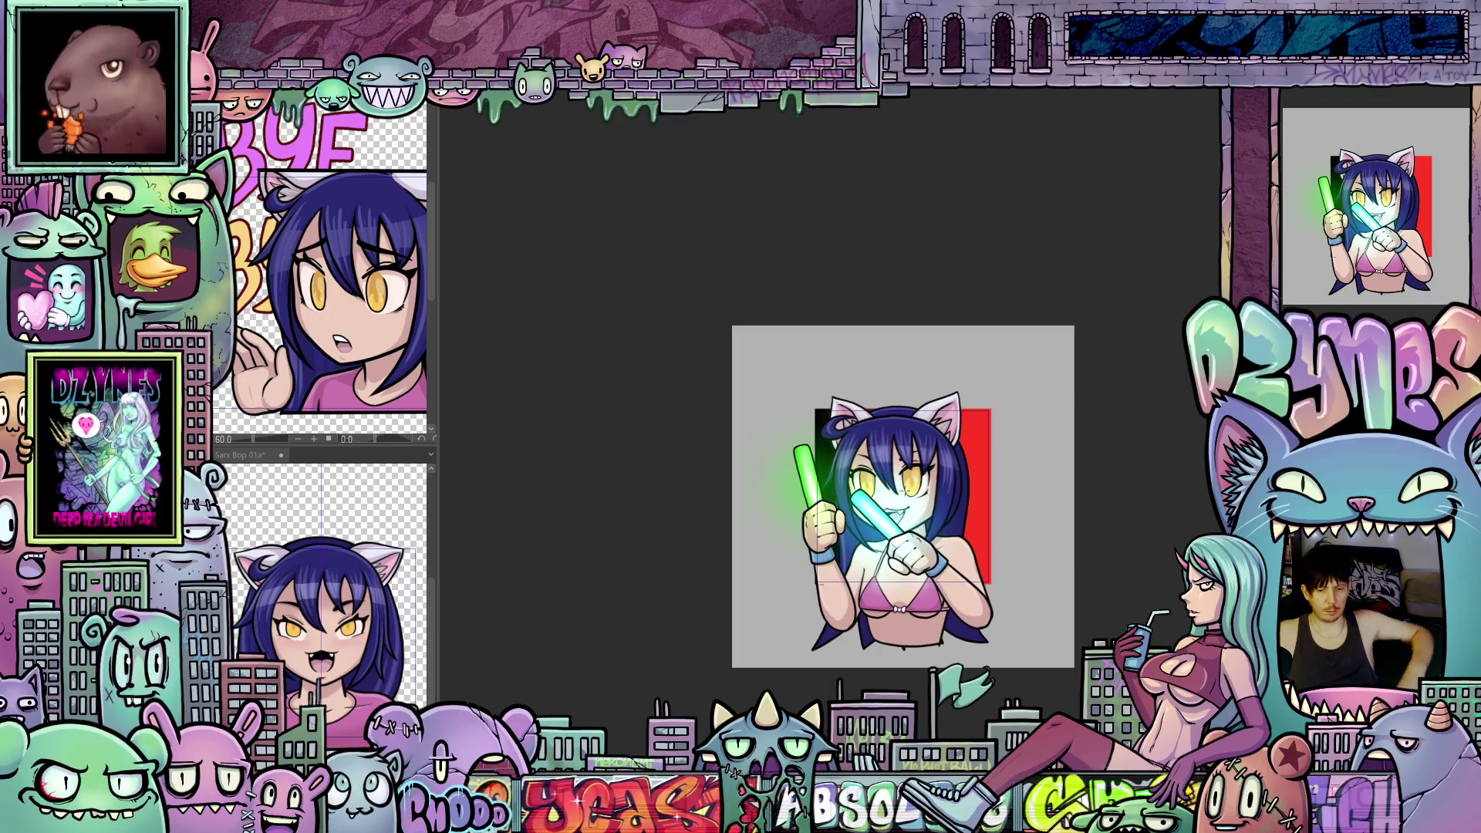
{"action": "scroll", "coordinate": [987, 462], "scroll_direction": "up", "scroll_amount": 1}
{"action": "scroll", "coordinate": [986, 463], "scroll_direction": "up", "scroll_amount": 1}
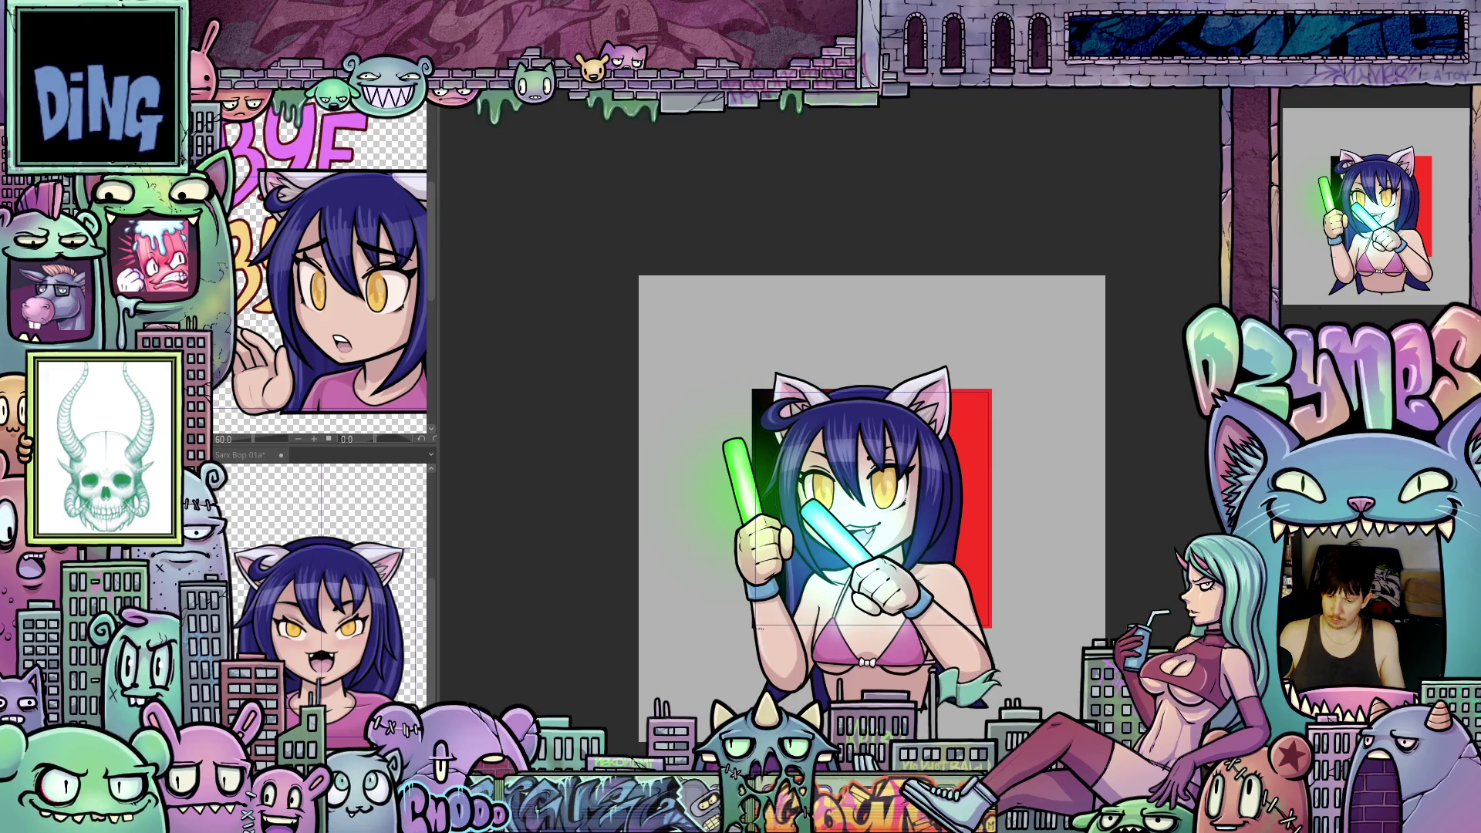
{"action": "left_click", "coordinate": [1341, 110]}
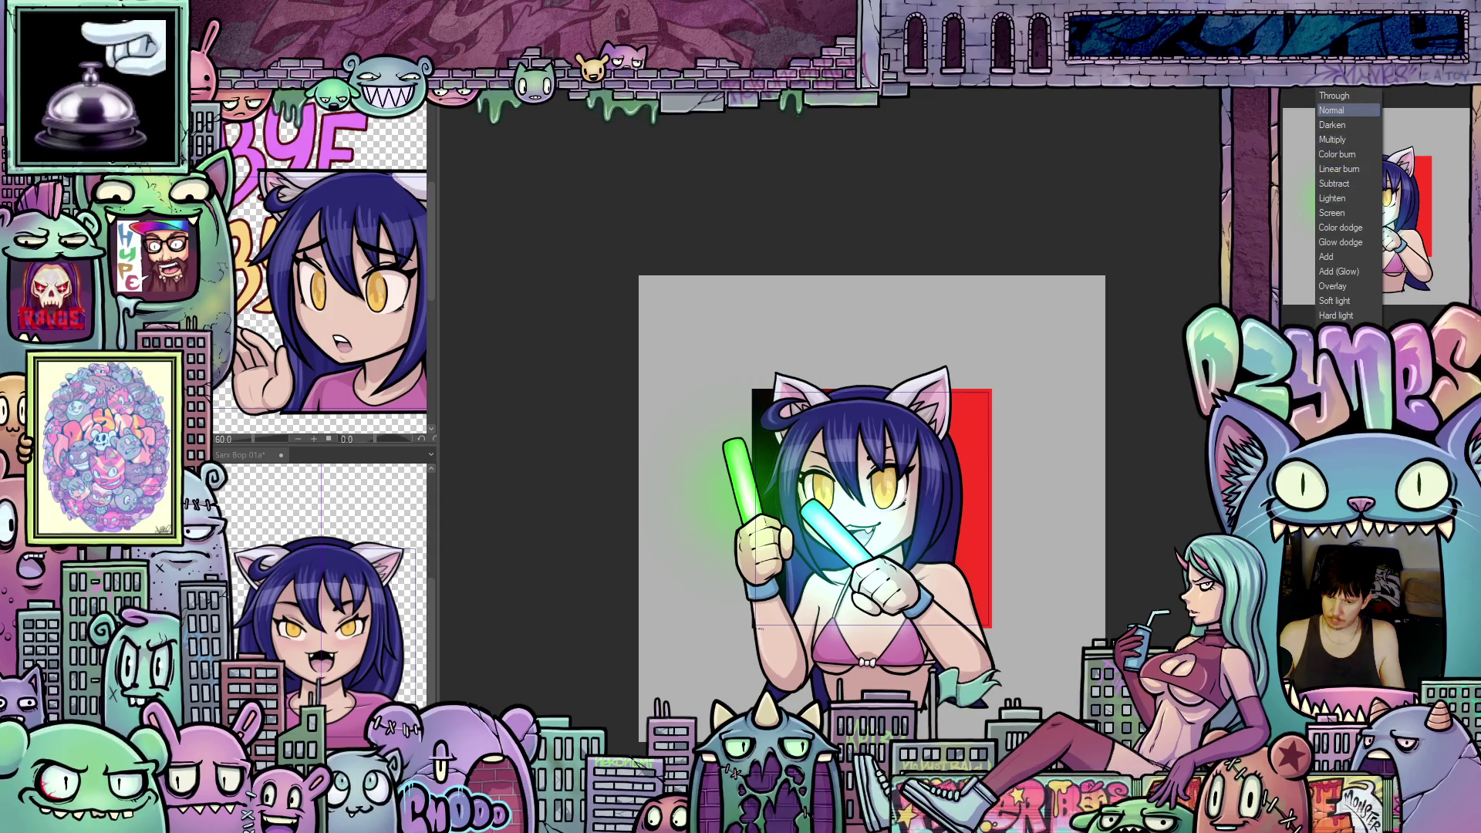
{"action": "left_click", "coordinate": [1346, 96]}
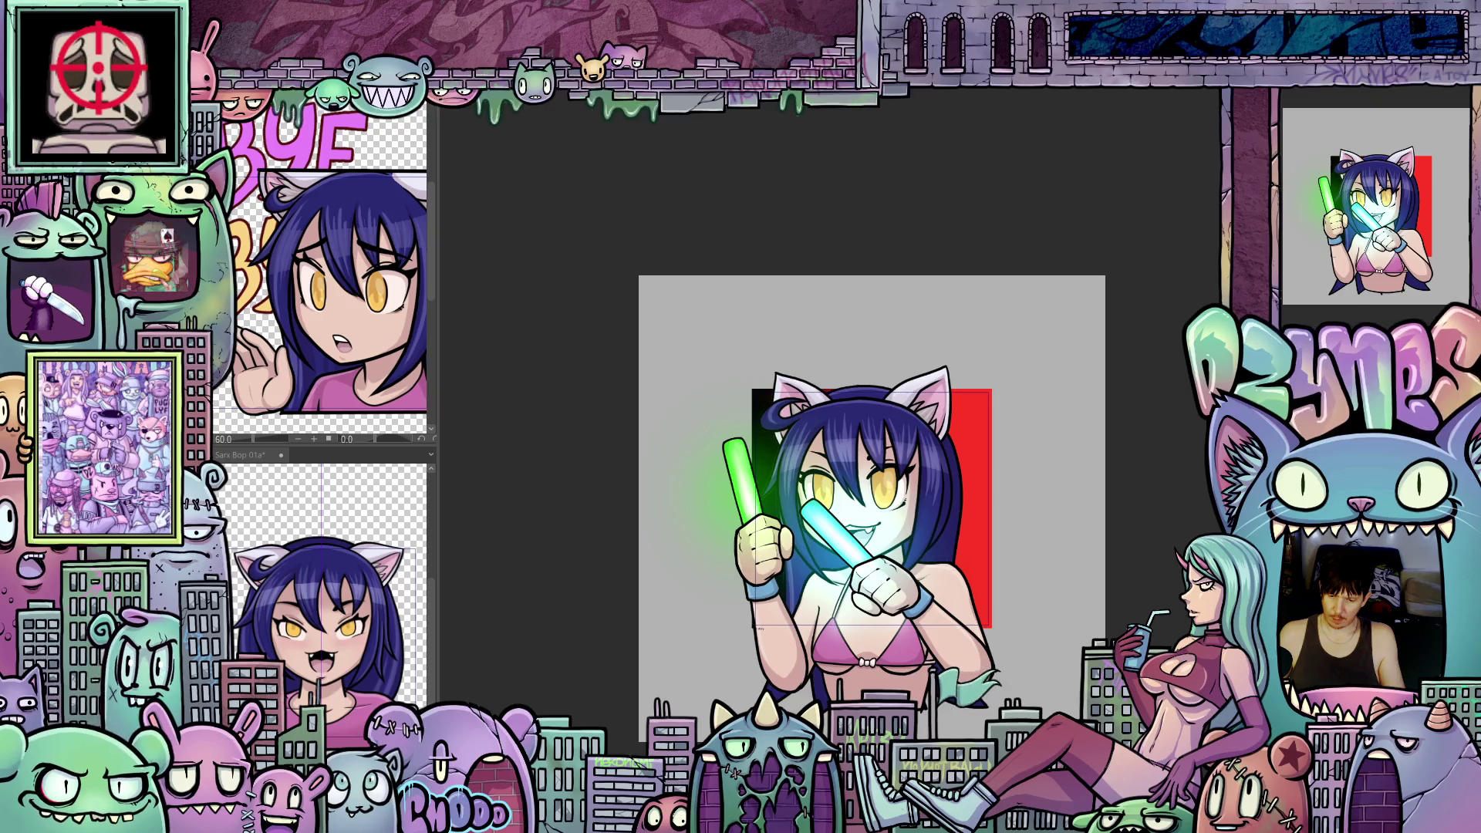
Step: Set the glow layer's blending mode to Color dodge, then undo the last change
{"action": "right_click", "coordinate": [1297, 186]}
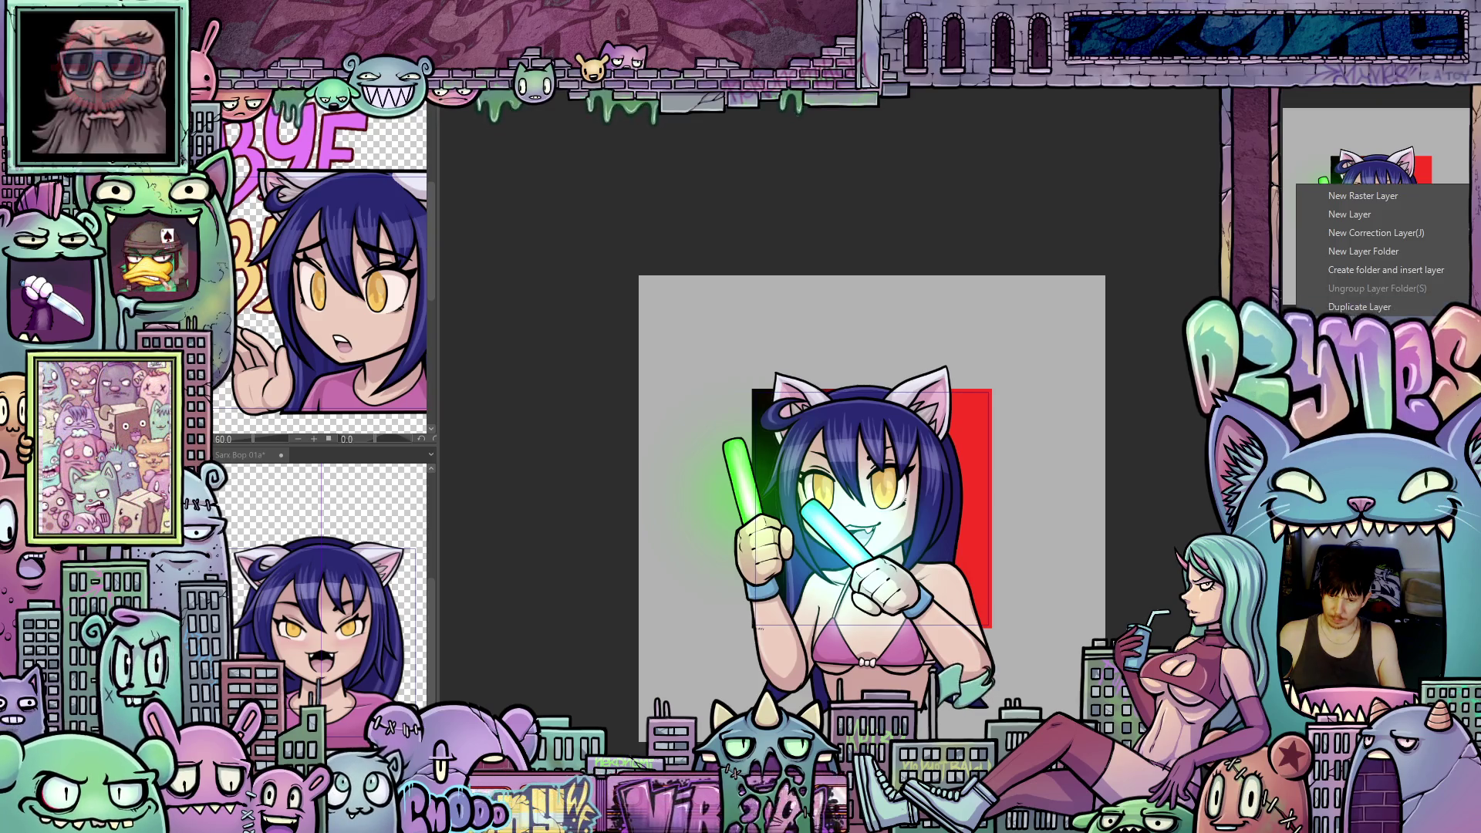
{"action": "left_click", "coordinate": [1374, 303]}
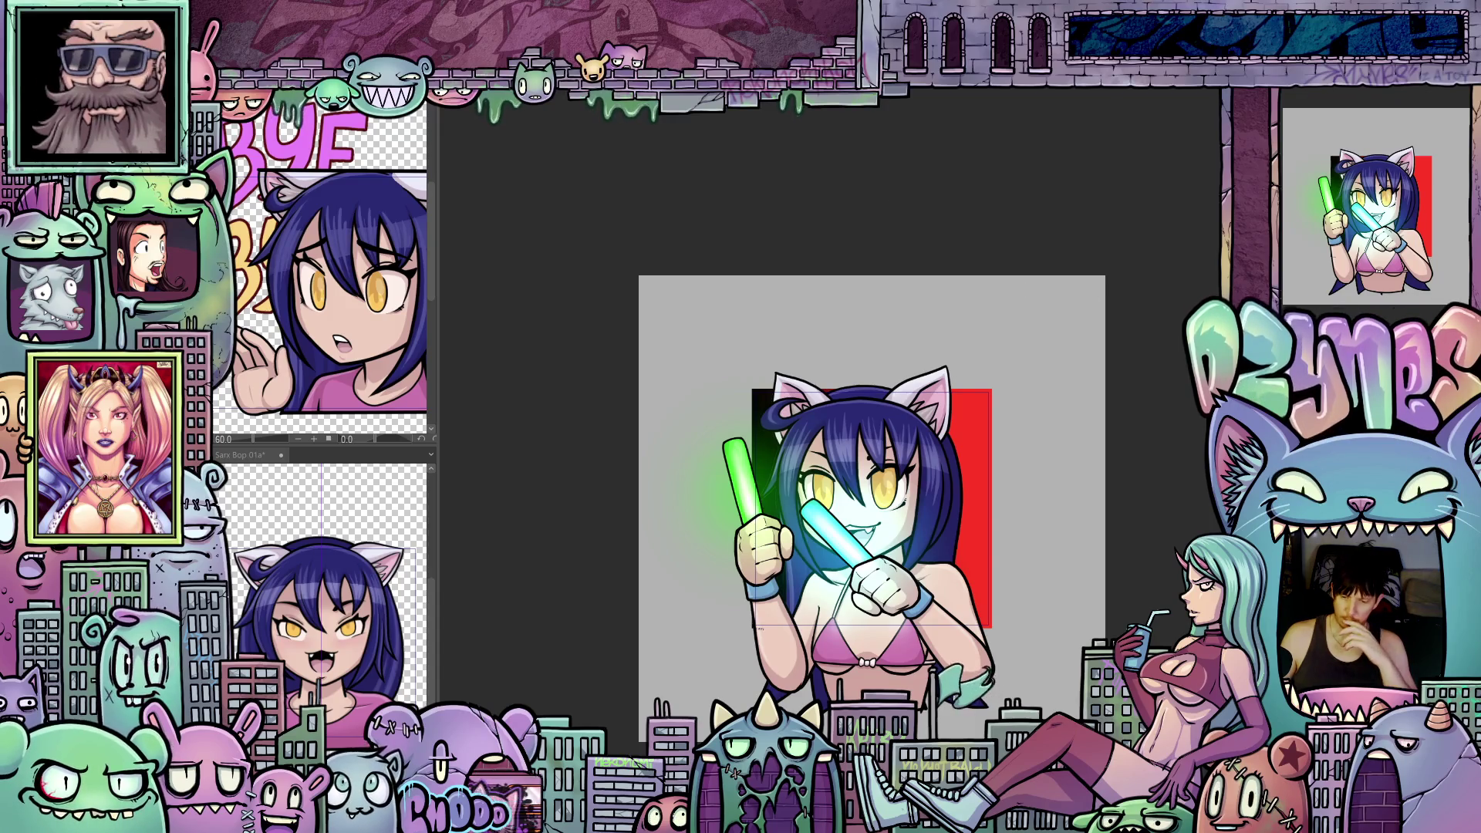
{"action": "left_click", "coordinate": [1348, 117]}
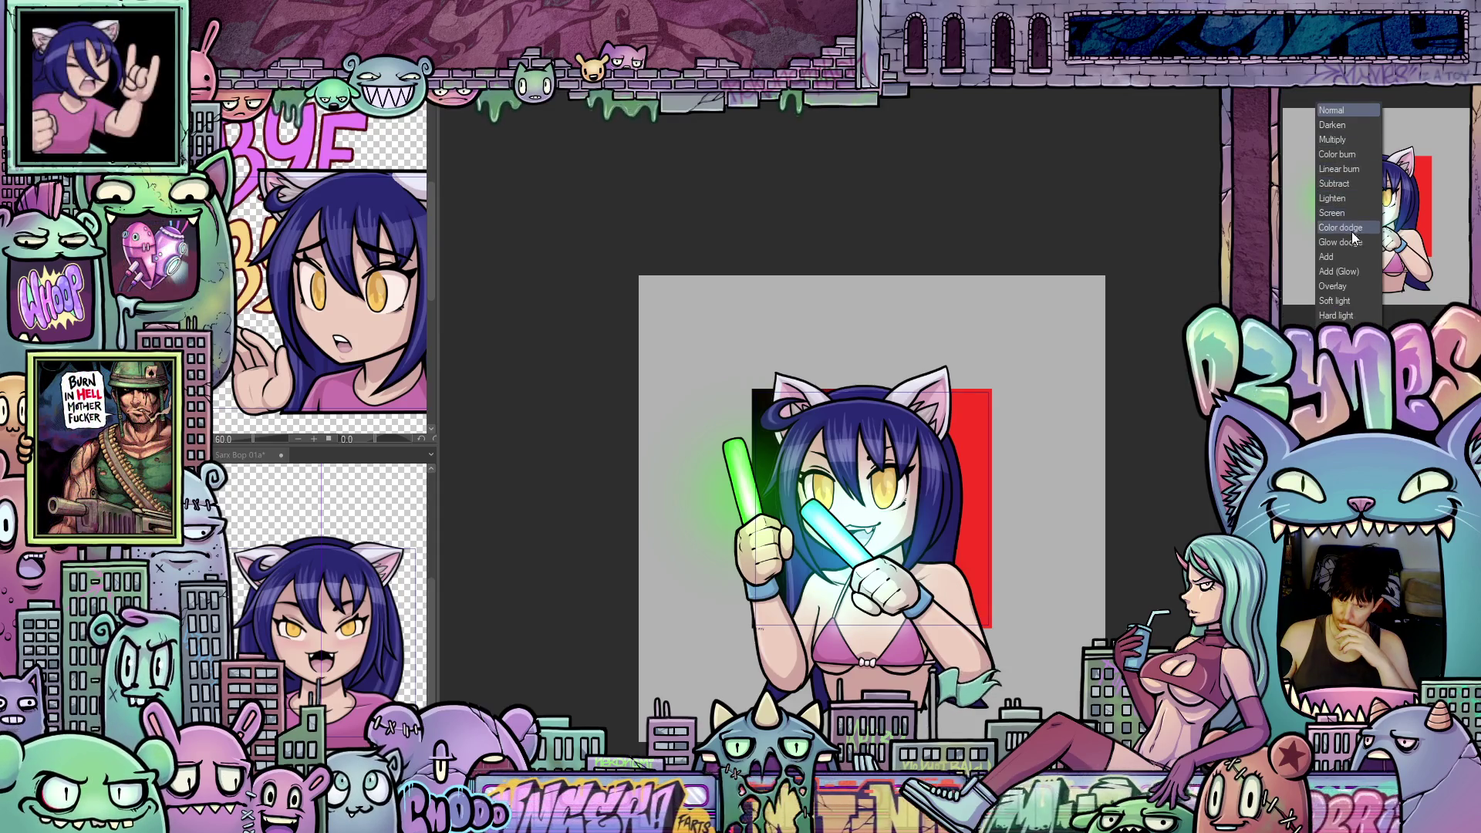
{"action": "left_click", "coordinate": [1352, 270]}
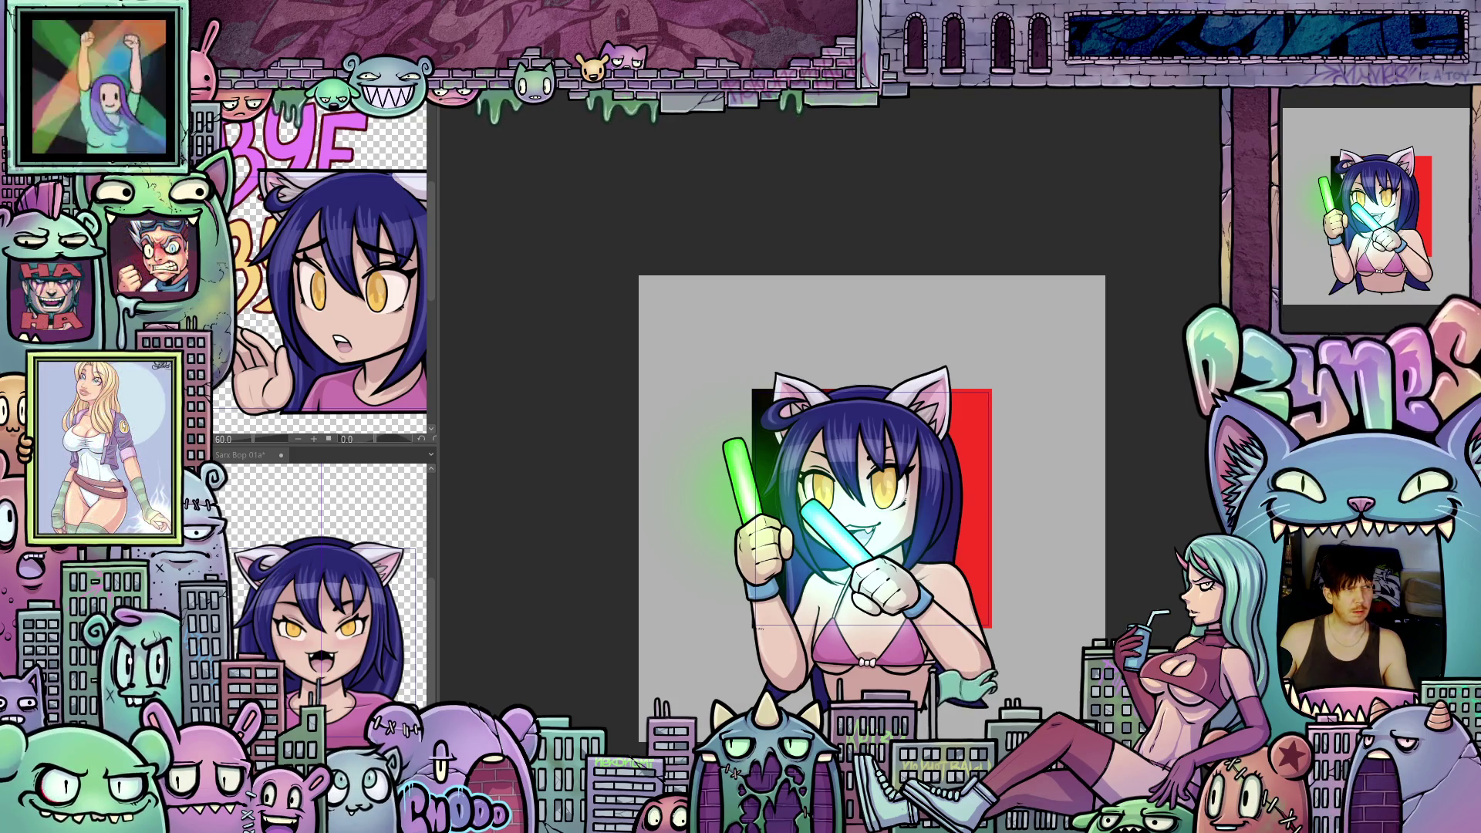
{"action": "key", "text": "ctrl+z"}
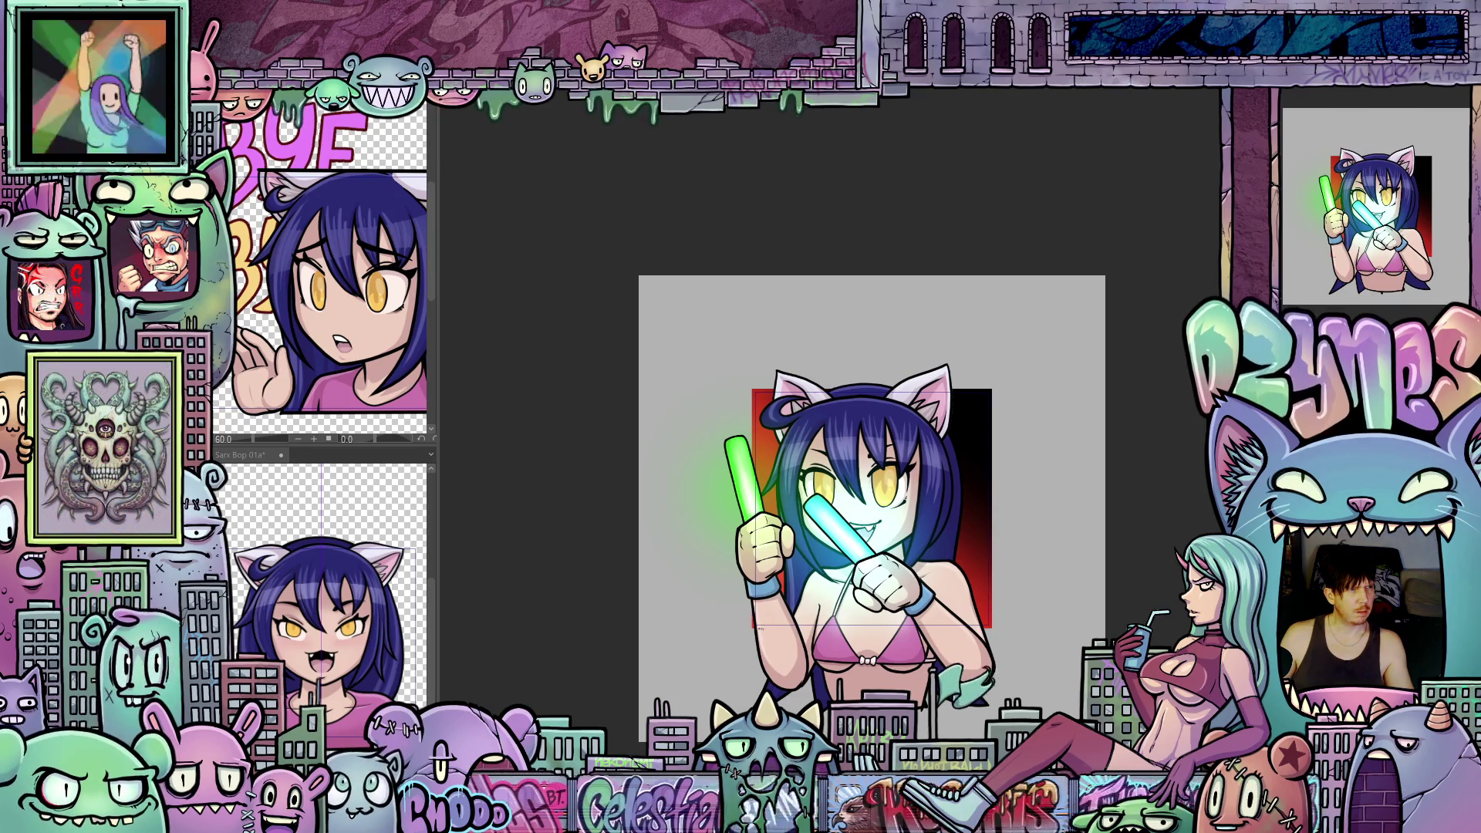
{"action": "key", "text": "Right"}
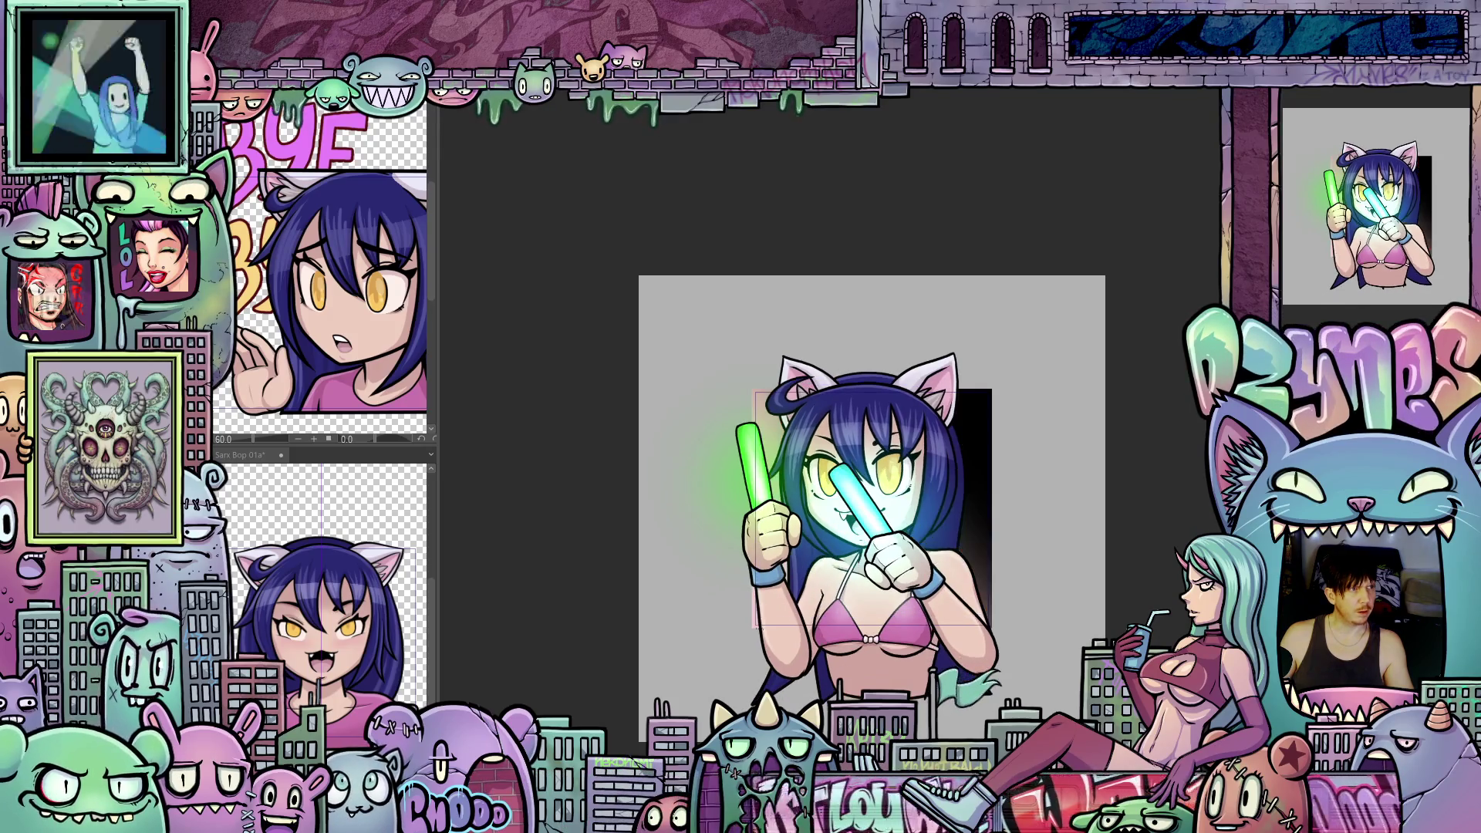
{"action": "key", "text": "Left"}
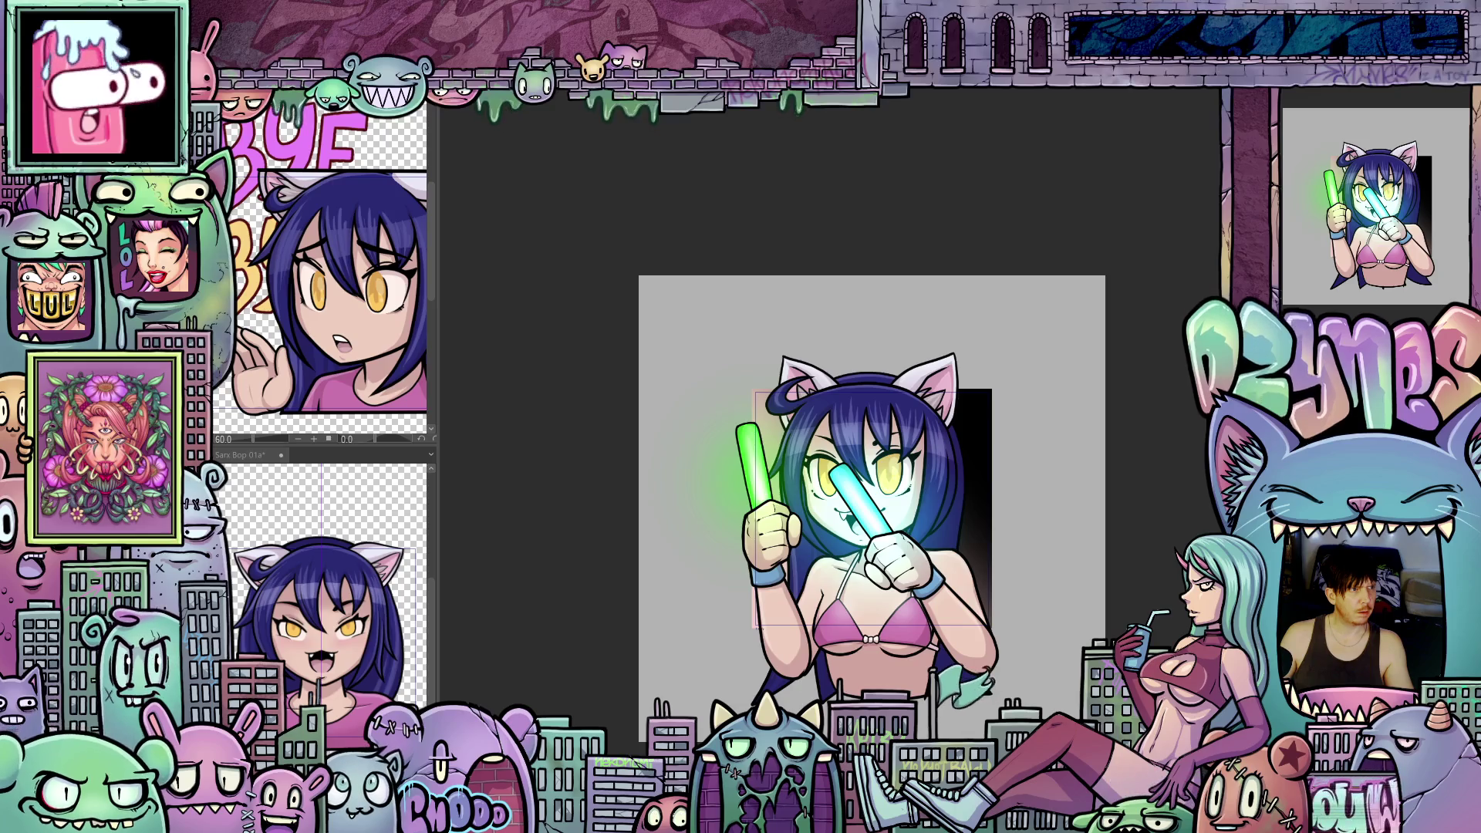
{"action": "key", "text": "Right"}
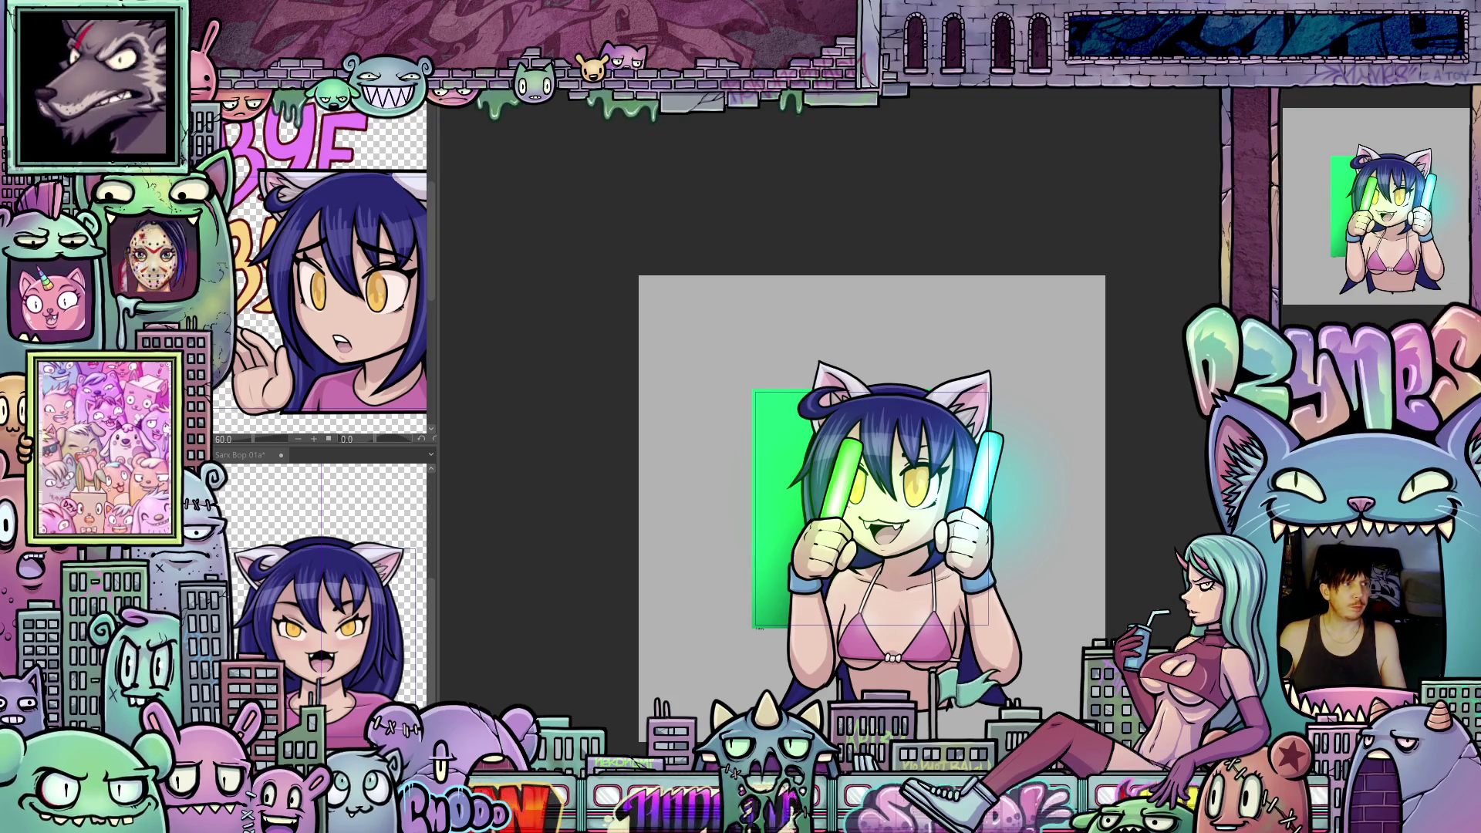
{"action": "scroll", "coordinate": [1058, 559], "scroll_direction": "up", "scroll_amount": 1}
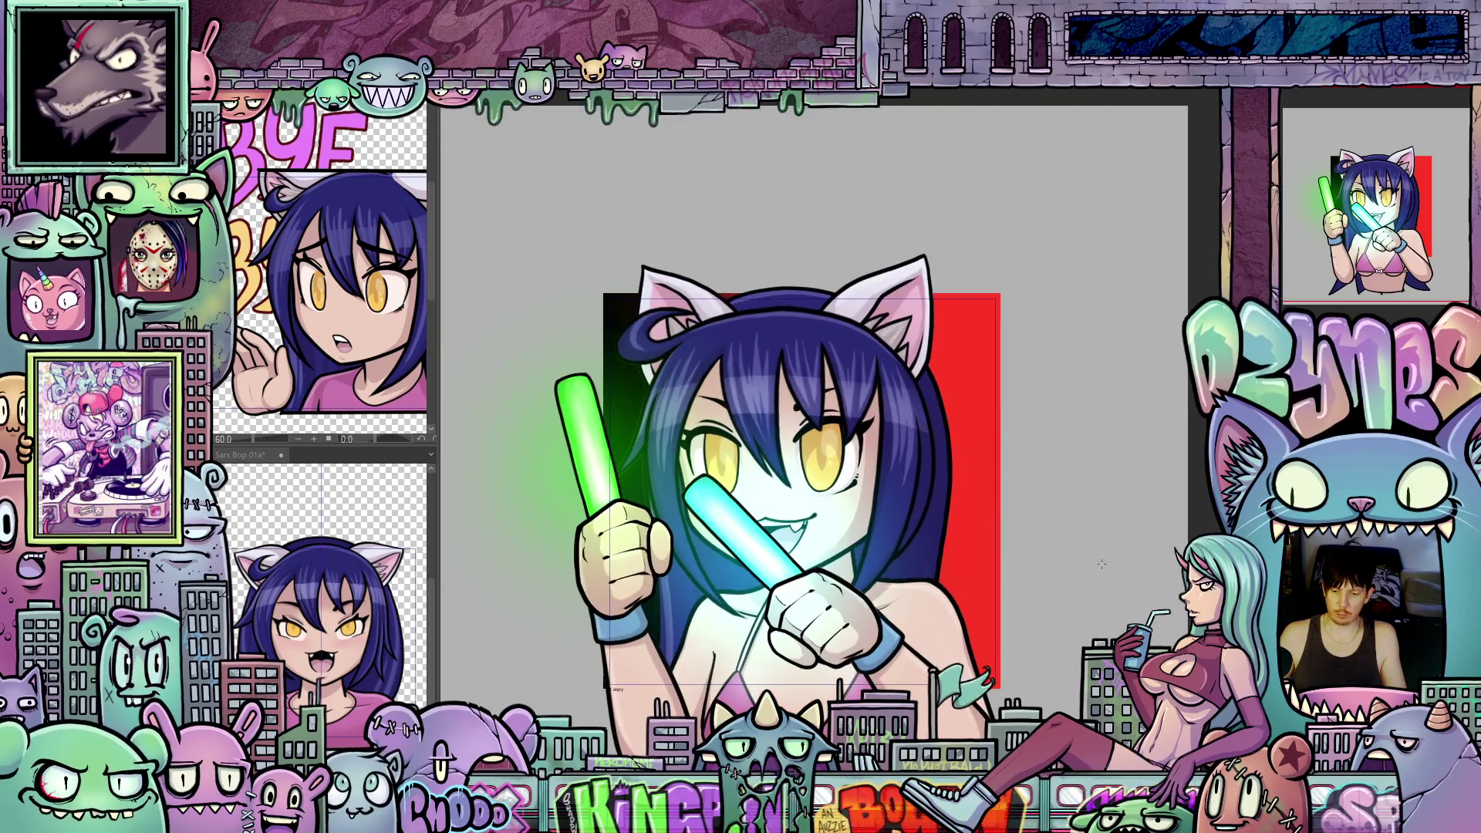
{"action": "scroll", "coordinate": [1058, 559], "scroll_direction": "up", "scroll_amount": 1}
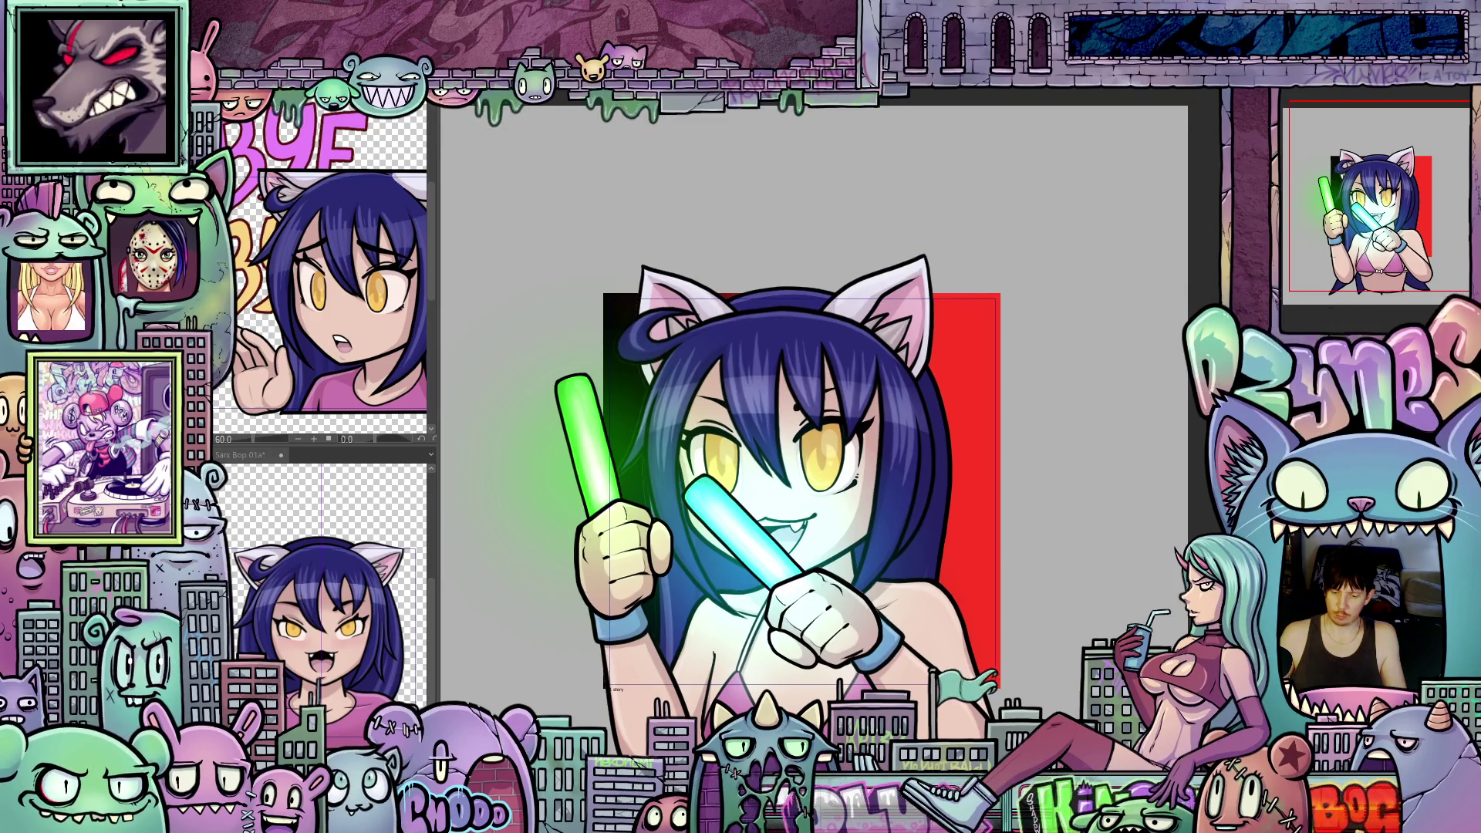
{"action": "scroll", "coordinate": [872, 418], "scroll_direction": "up", "scroll_amount": 1}
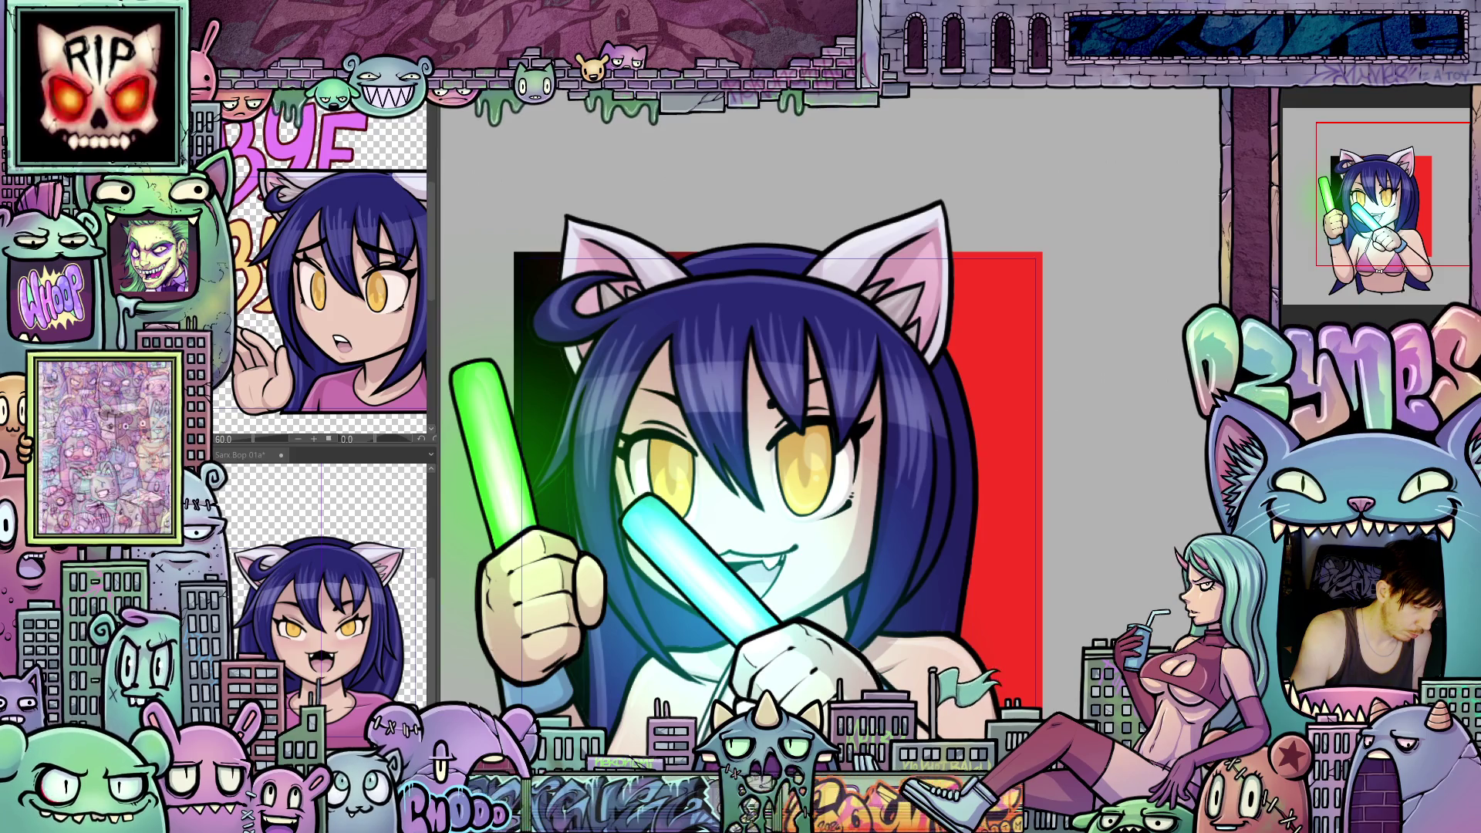
Step: Pan the canvas to centre the girl's face and blue glowstick
{"action": "left_click_drag", "start_coordinate": [938, 417], "coordinate": [848, 440]}
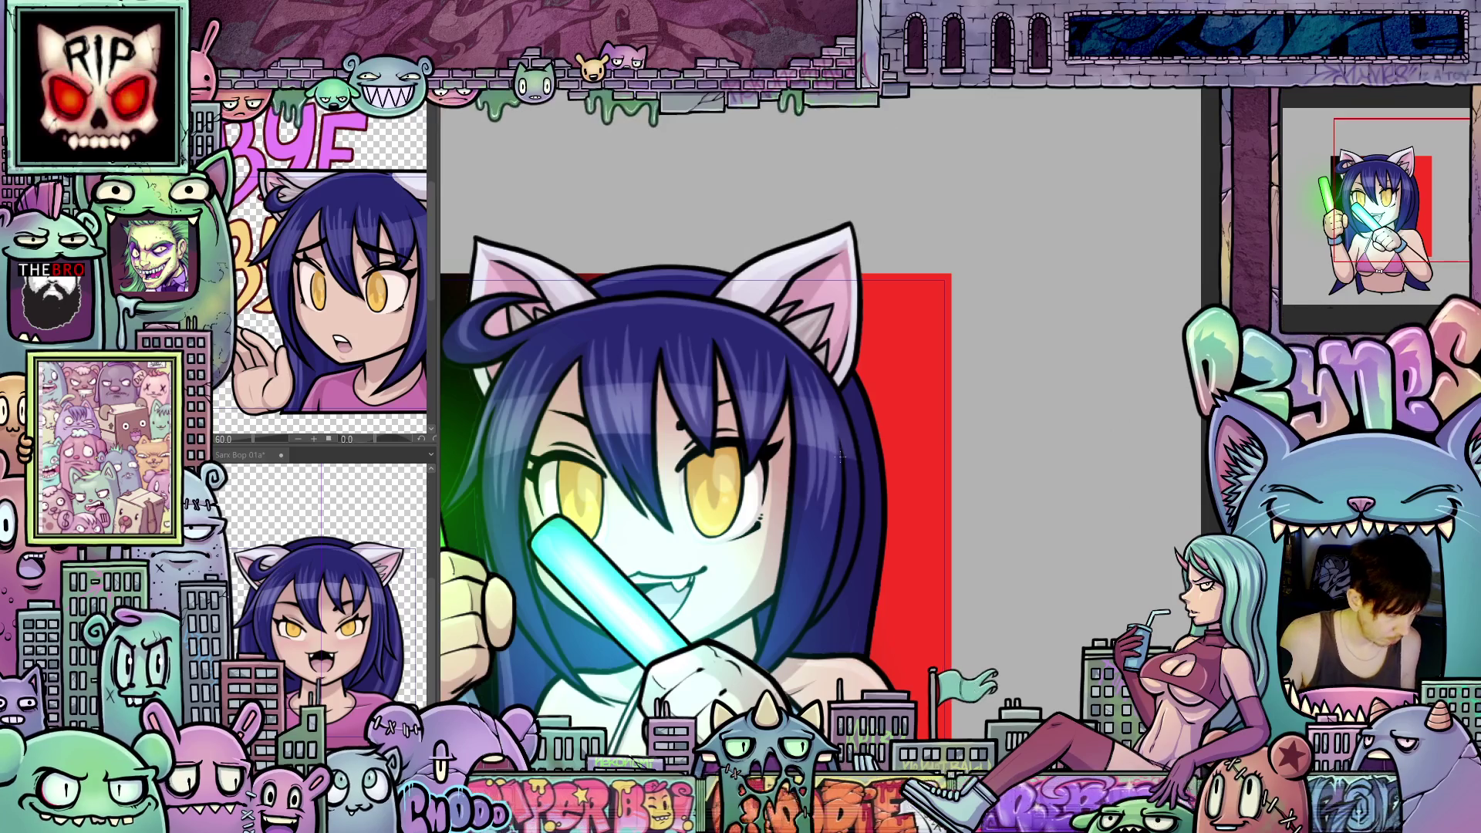
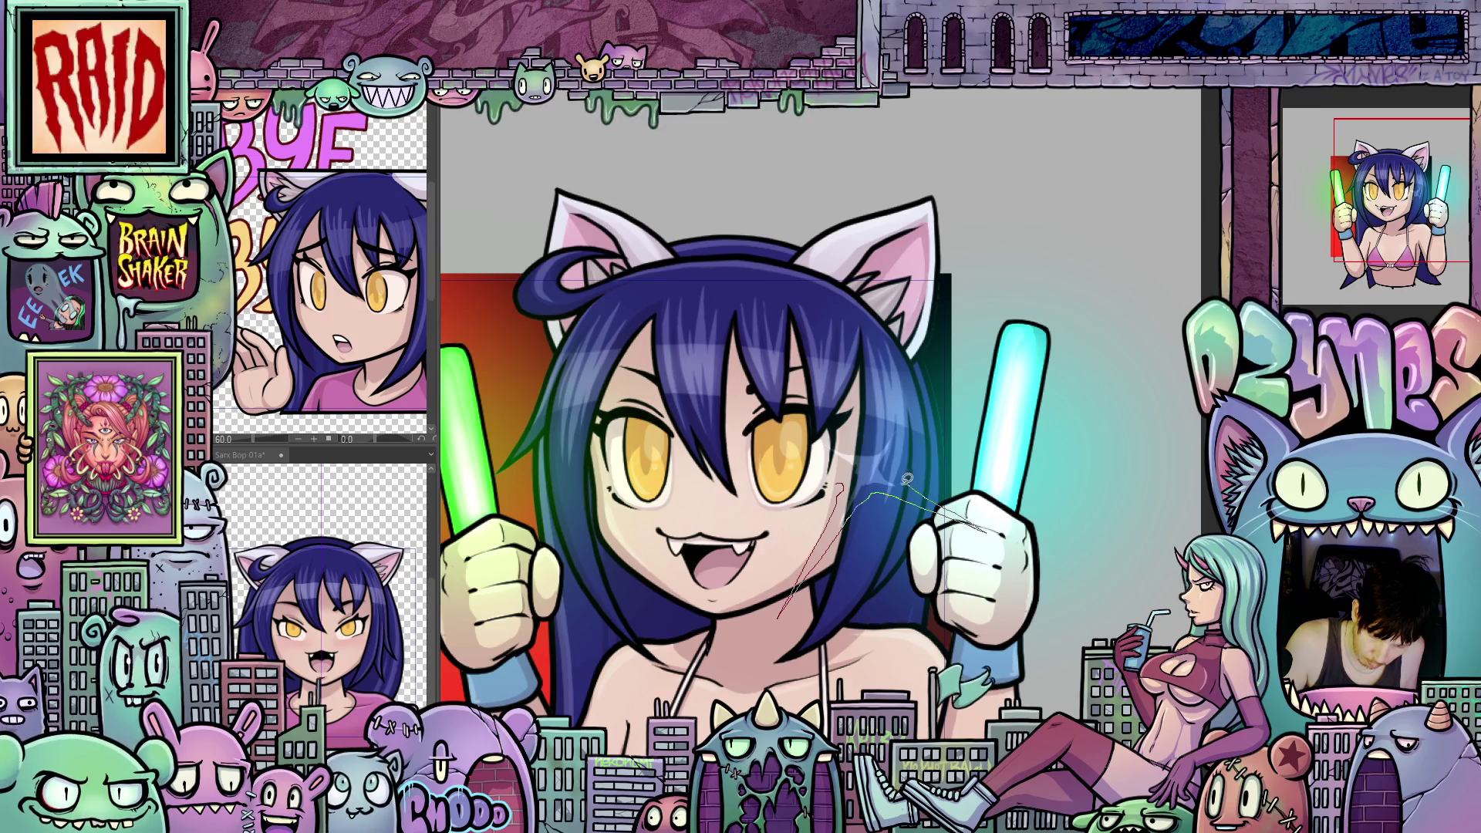
Step: Add a faint green stroke toward the glowstick and a white sparkle beside the face
{"action": "left_click_drag", "start_coordinate": [913, 496], "coordinate": [943, 353]}
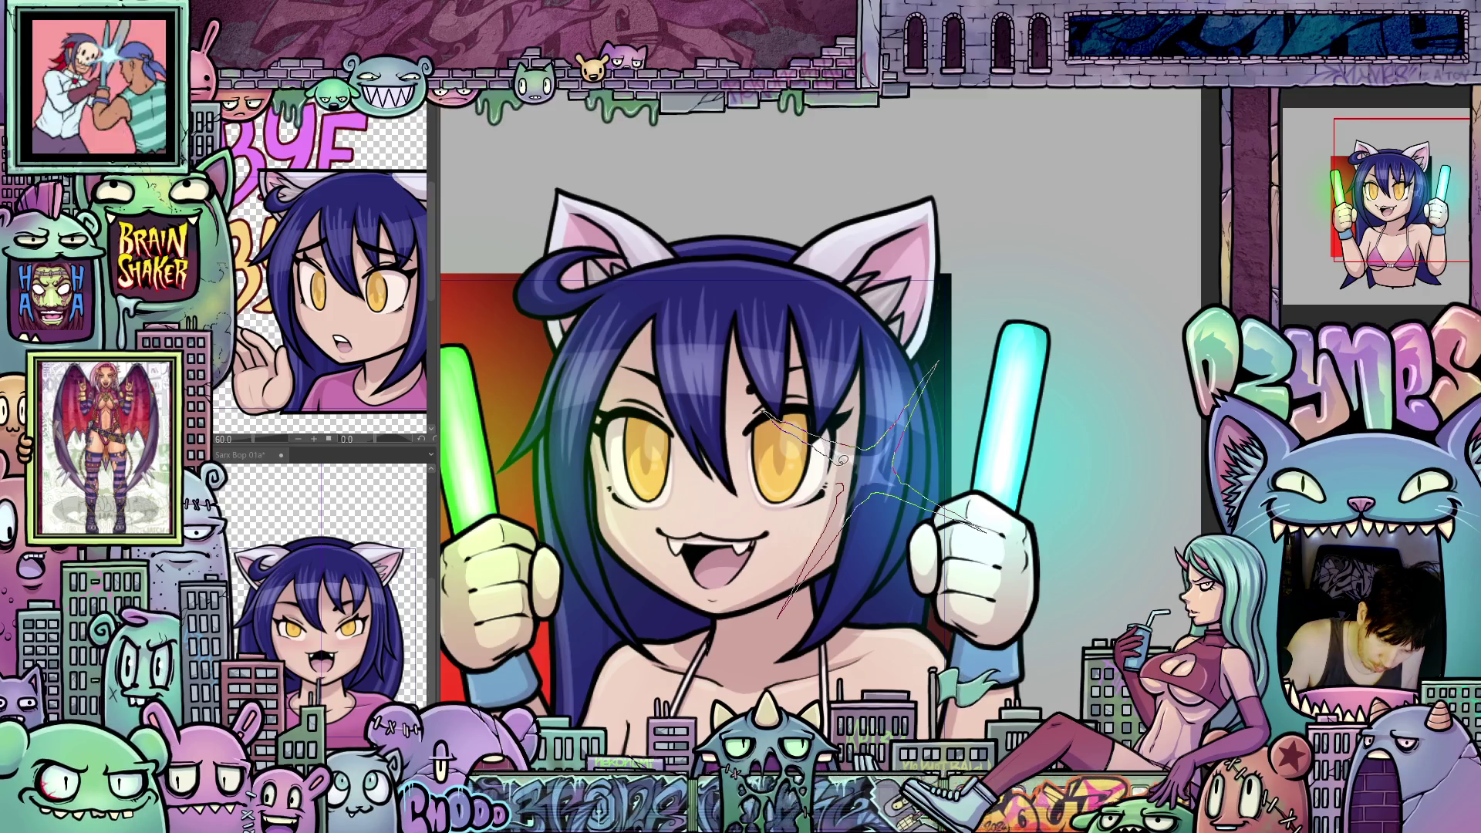
{"action": "left_click_drag", "start_coordinate": [907, 618], "coordinate": [968, 545]}
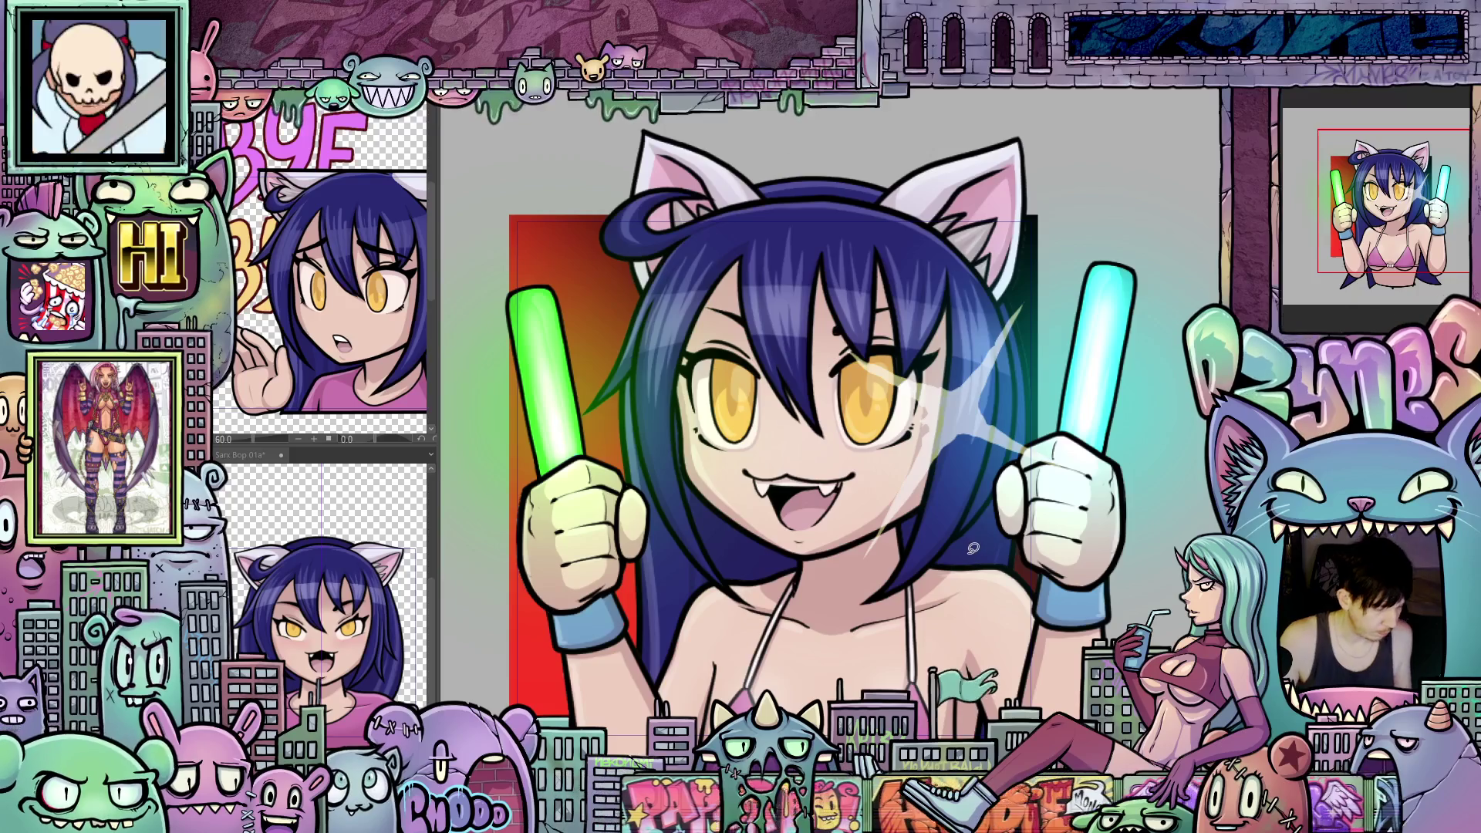
{"action": "key", "text": "ctrl+z"}
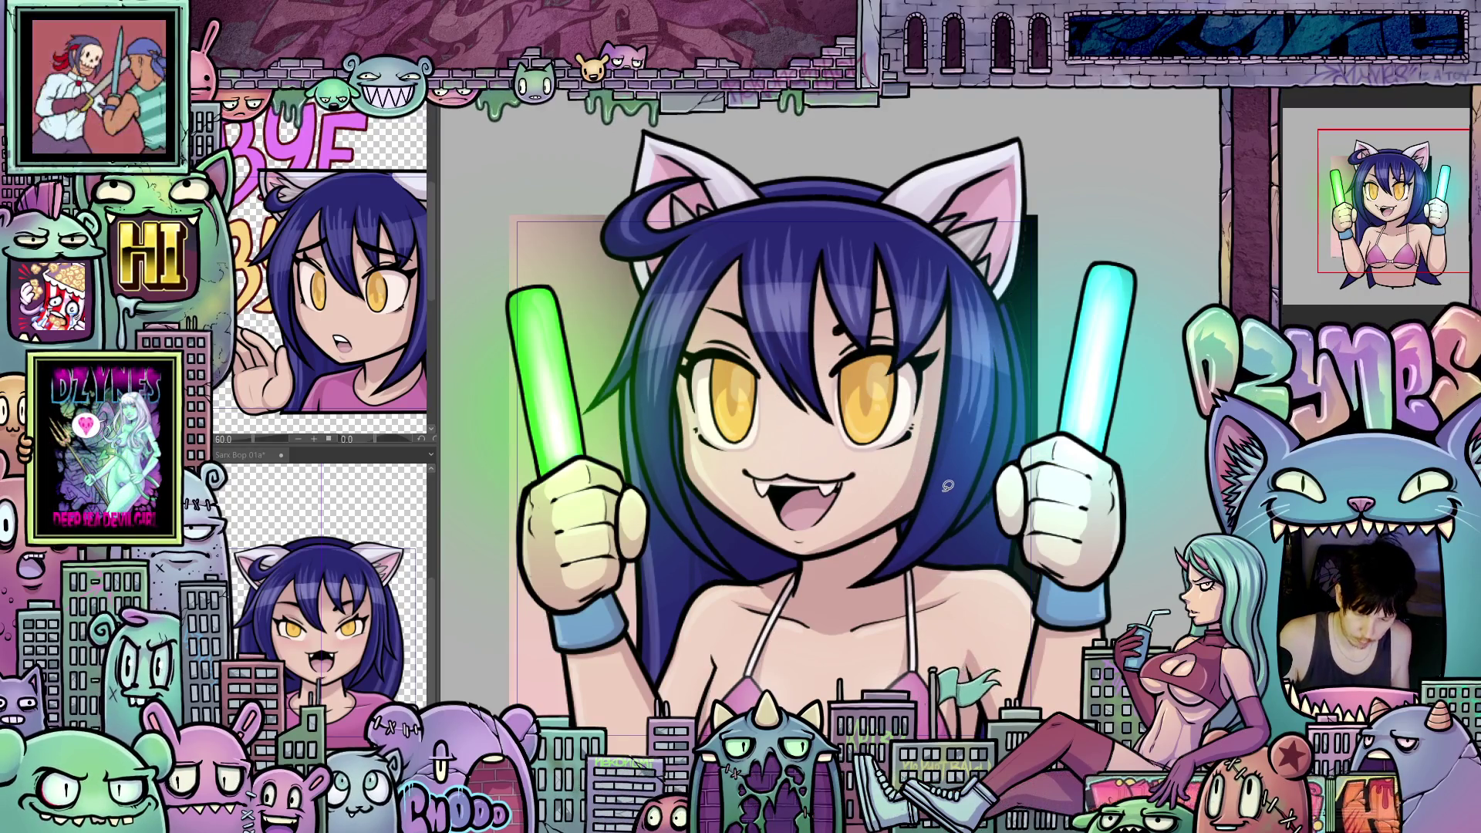
{"action": "key", "text": "ctrl+y"}
Step: Paint a white streak across the face and brighten it over the upper face
{"action": "left_click_drag", "start_coordinate": [918, 470], "coordinate": [843, 579]}
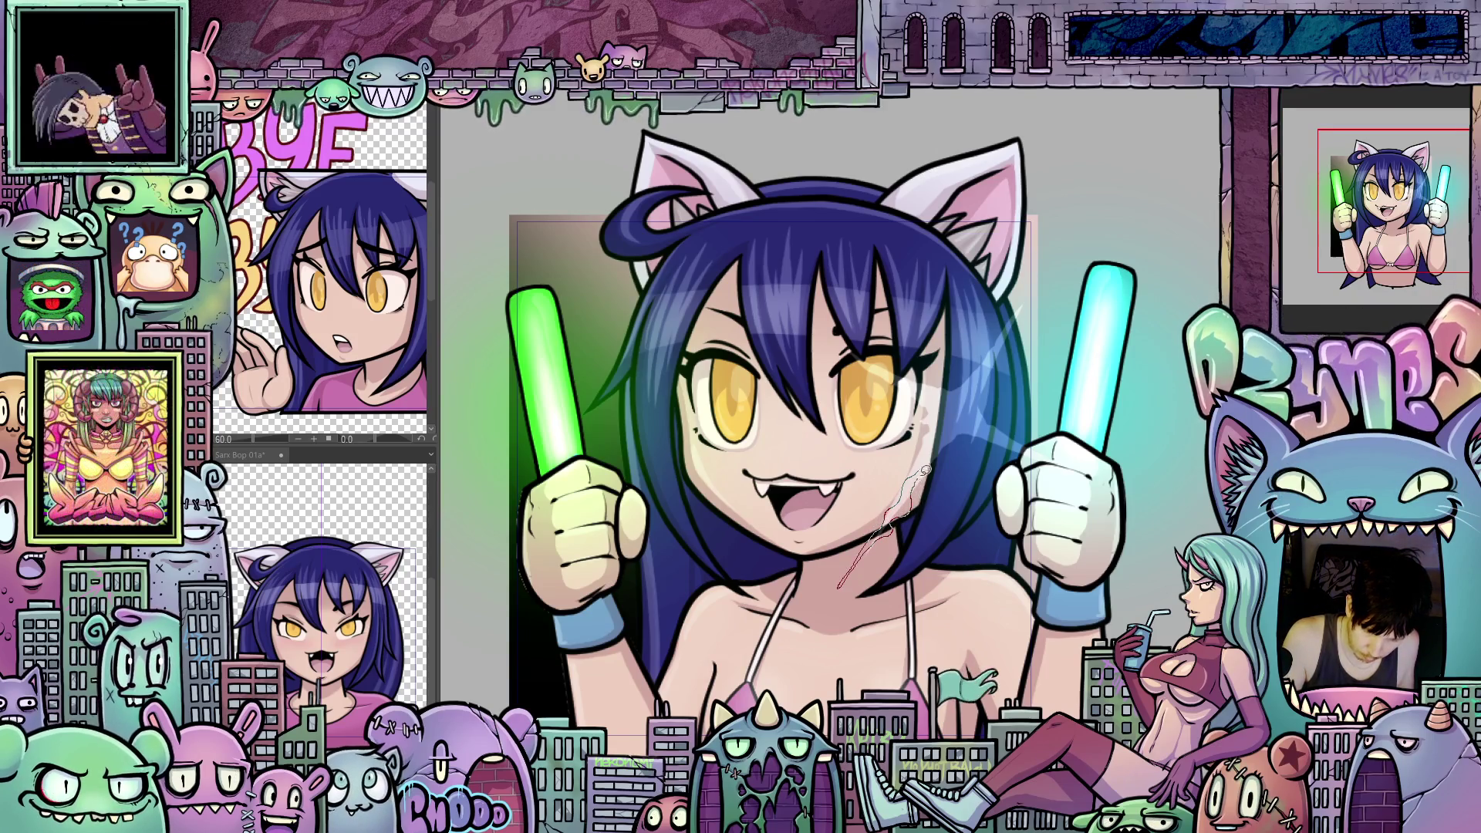
{"action": "left_click_drag", "start_coordinate": [926, 468], "coordinate": [840, 584]}
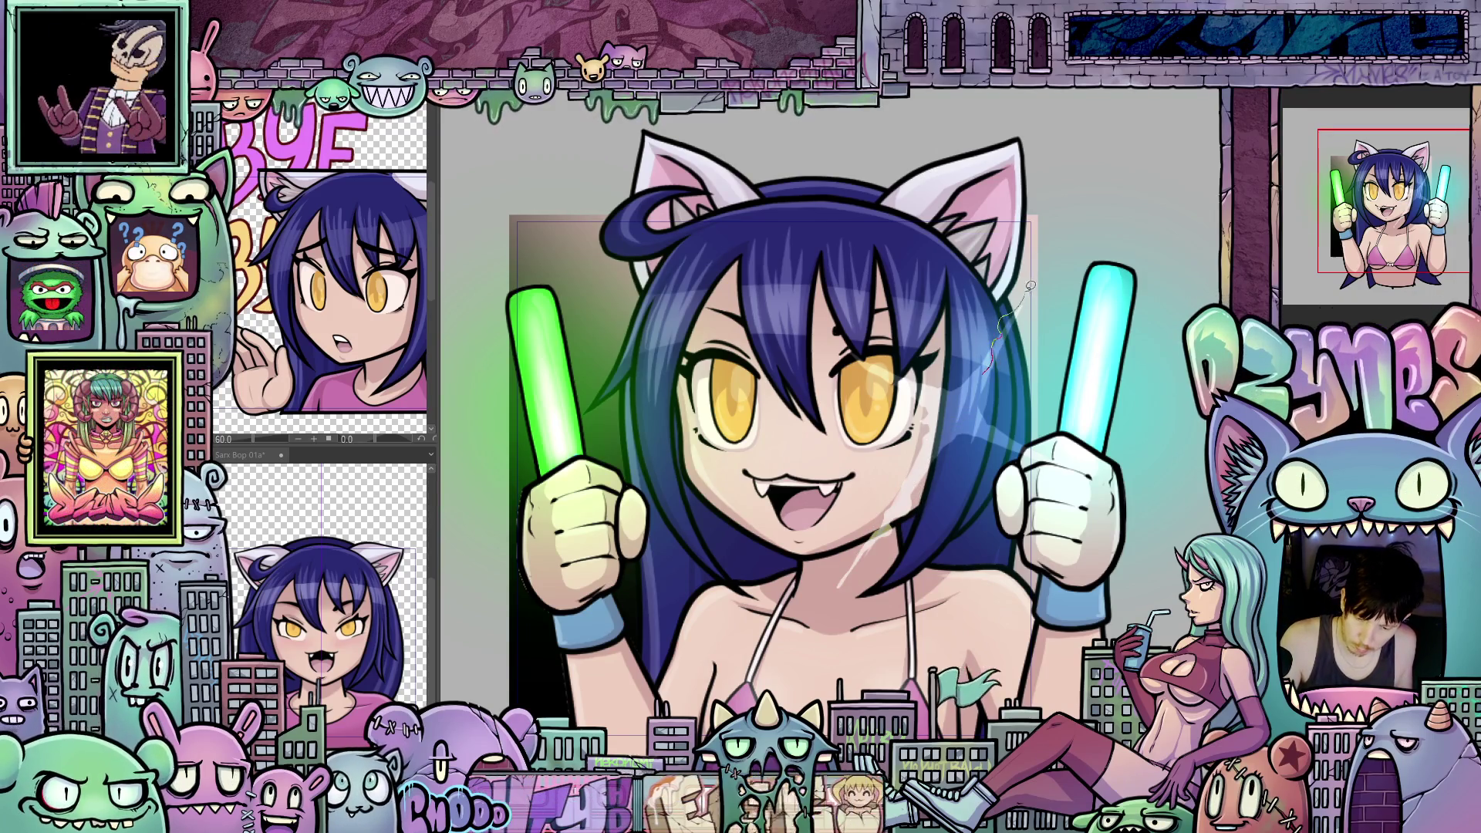
{"action": "left_click_drag", "start_coordinate": [1053, 257], "coordinate": [984, 371]}
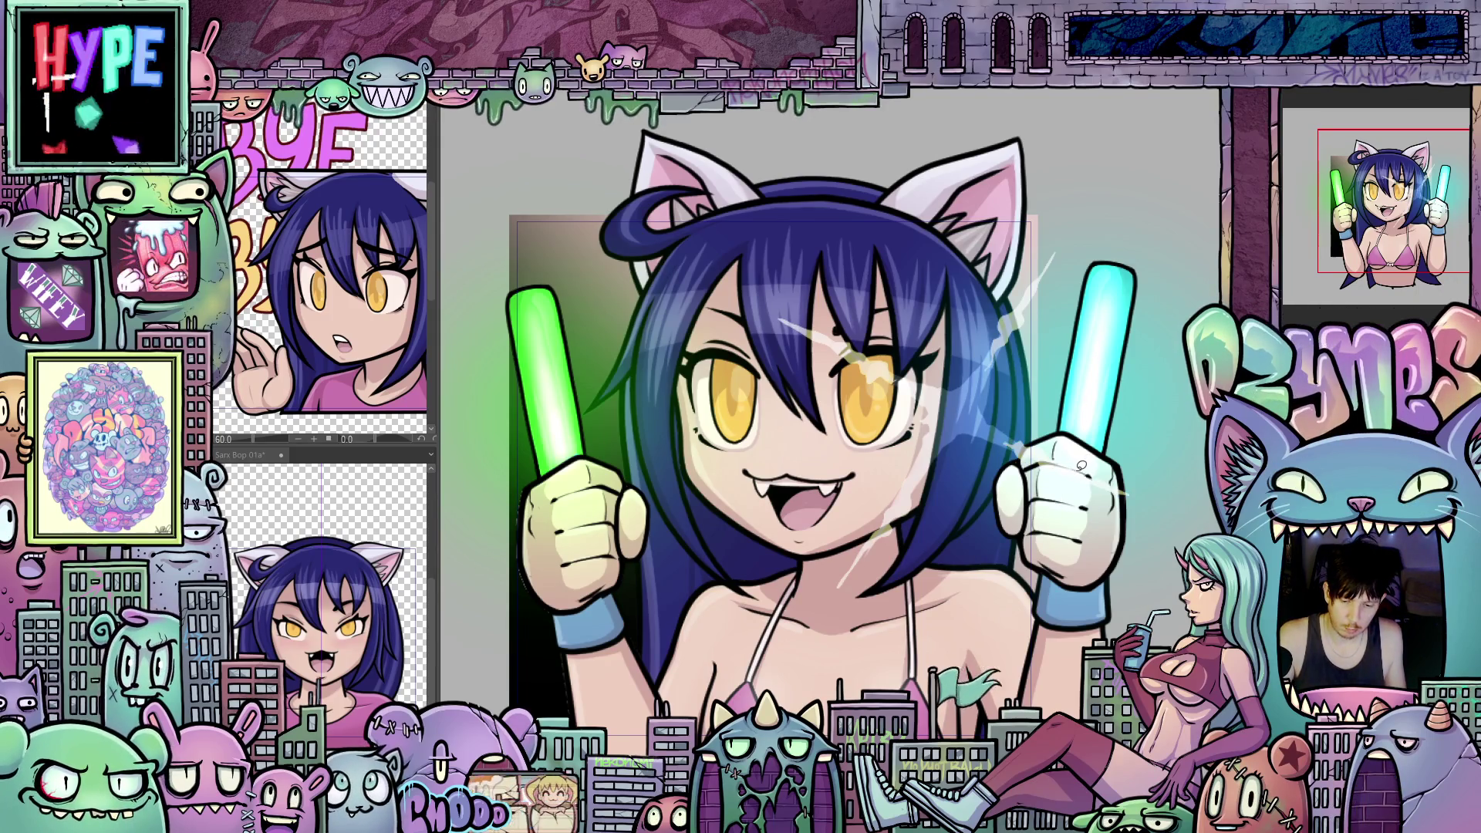
{"action": "key", "text": "ctrl+z"}
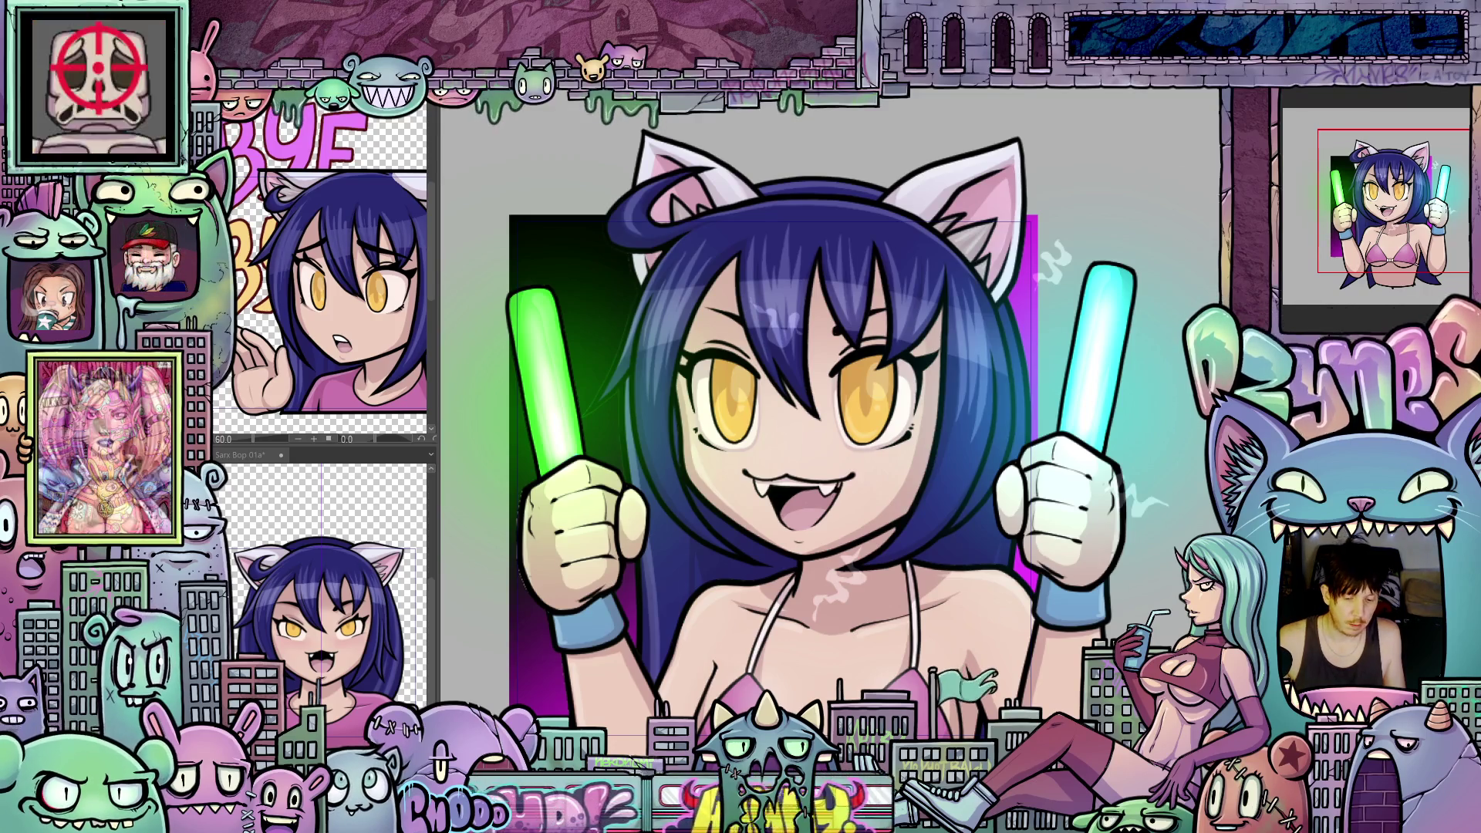
{"action": "mouse_move", "coordinate": [917, 631]}
{"action": "left_mouse_down"}
{"action": "mouse_move", "coordinate": [1018, 595]}
{"action": "mouse_move", "coordinate": [989, 654]}
{"action": "left_mouse_up"}
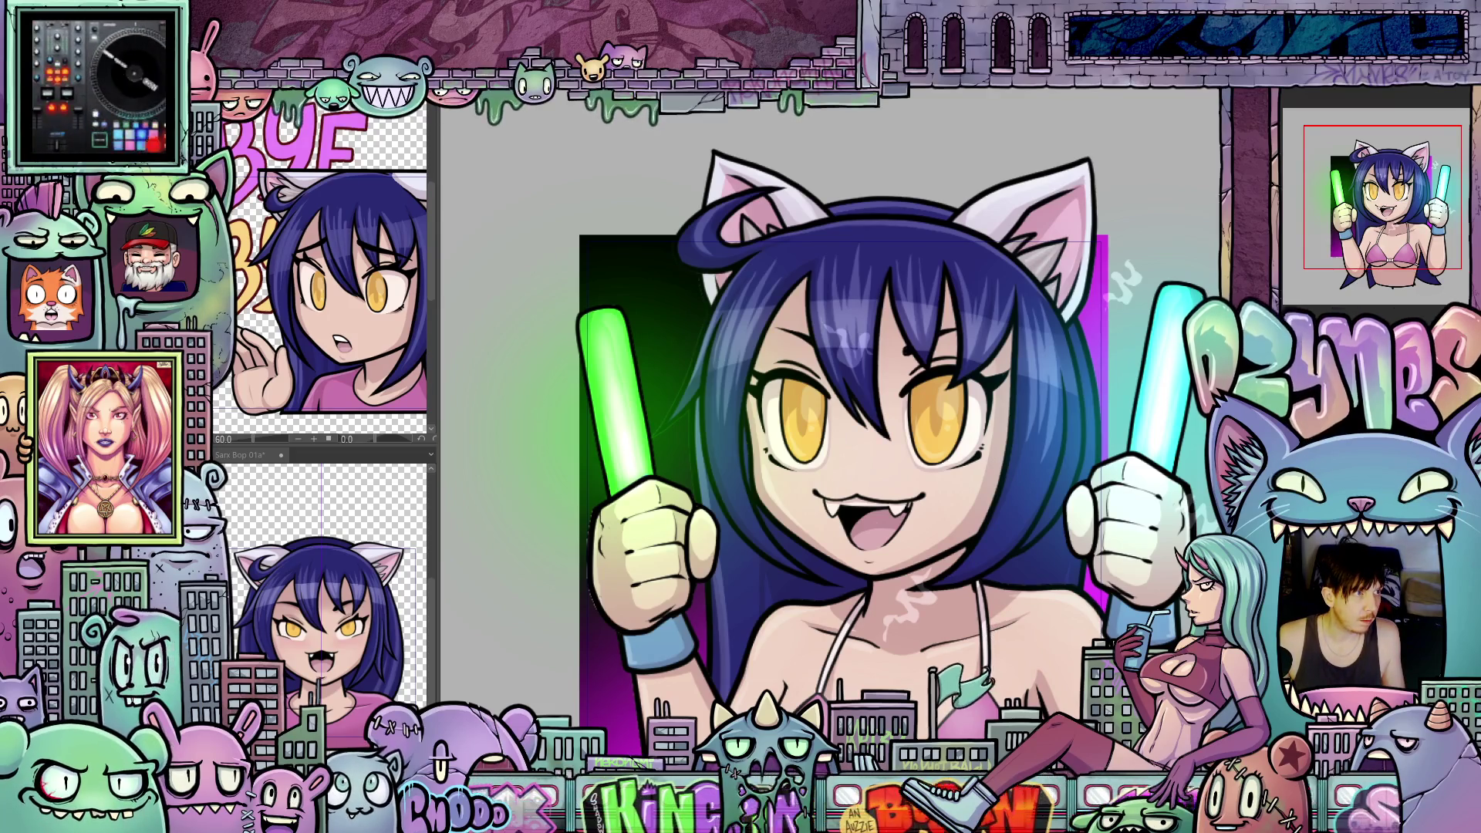
Step: Paint two white sparkles near the raised fist, then move to the next frame
{"action": "left_click_drag", "start_coordinate": [948, 648], "coordinate": [988, 643]}
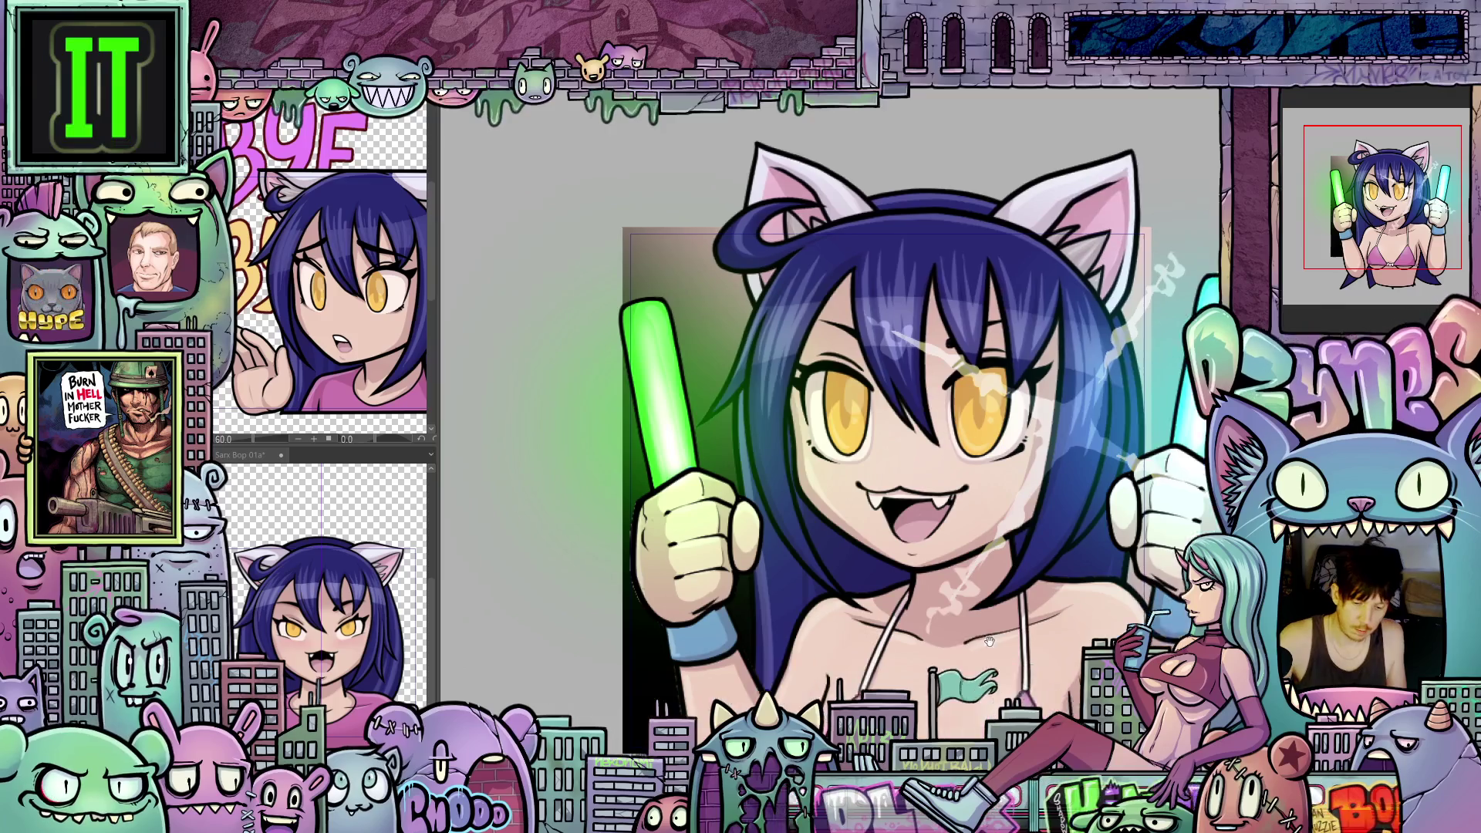
{"action": "scroll", "coordinate": [988, 638], "scroll_direction": "up", "scroll_amount": 1}
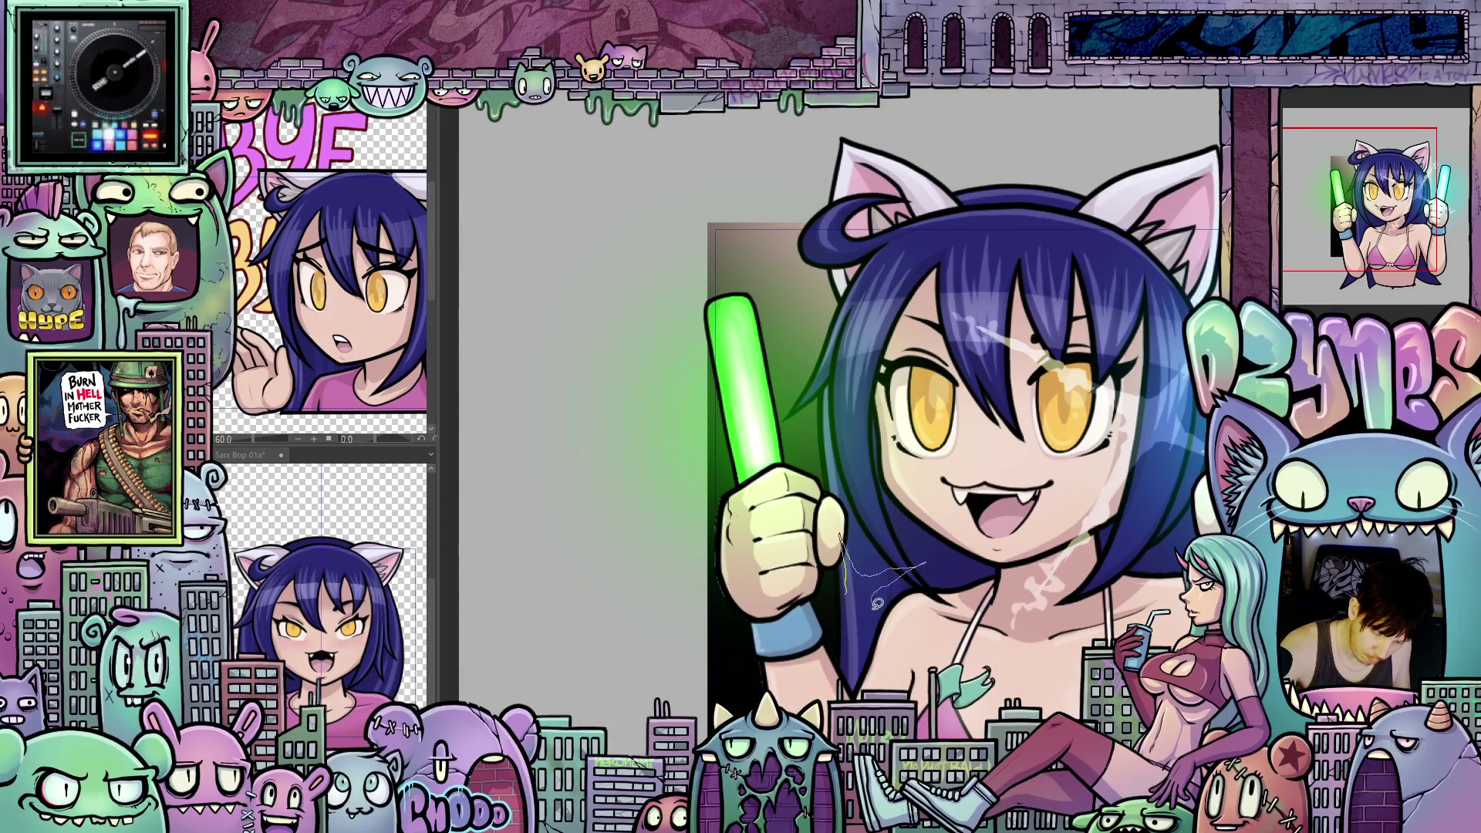
{"action": "left_click_drag", "start_coordinate": [855, 599], "coordinate": [819, 607]}
{"action": "left_click_drag", "start_coordinate": [917, 565], "coordinate": [877, 610]}
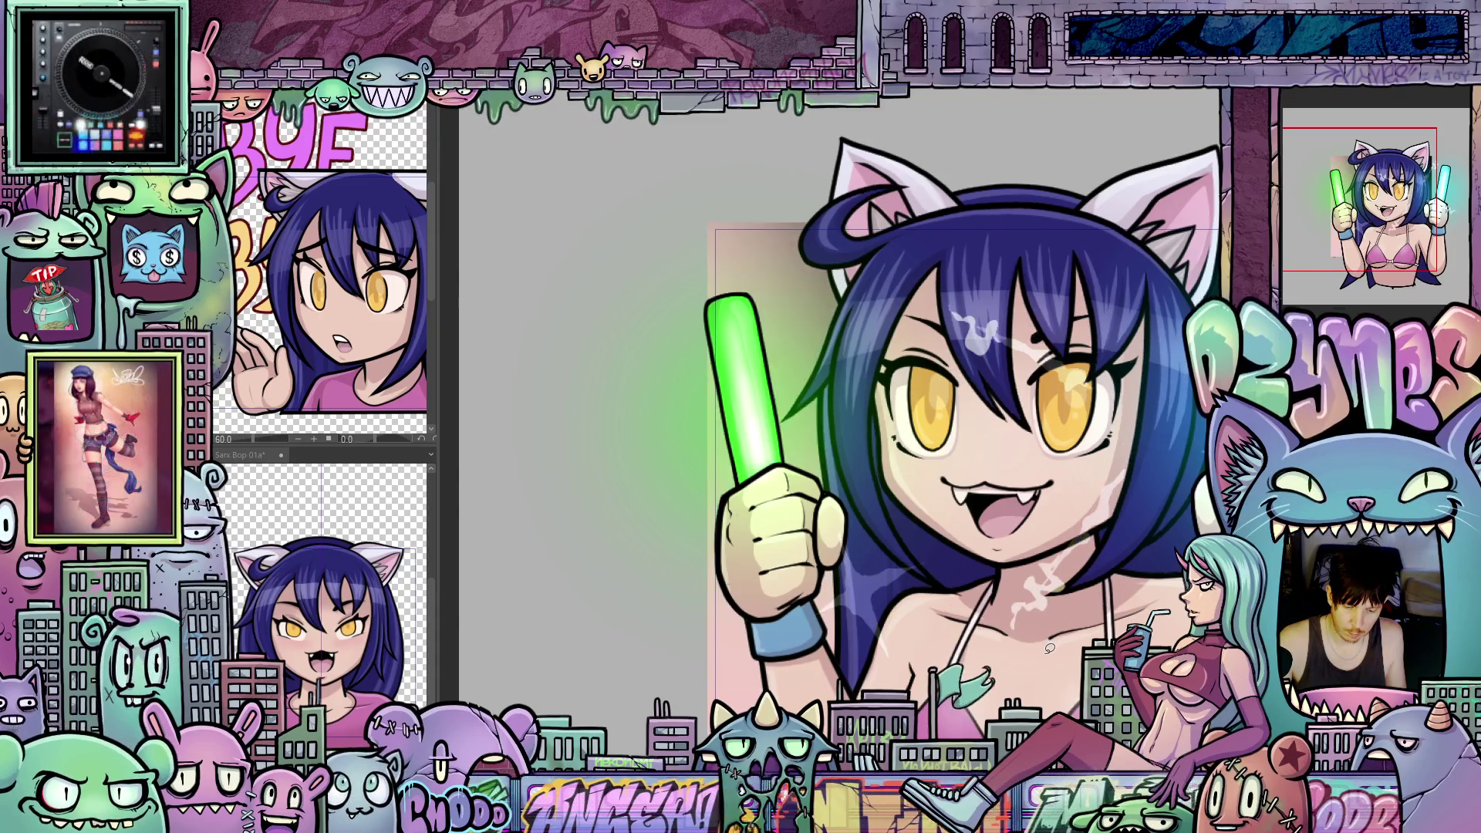
{"action": "key", "text": "ctrl+z"}
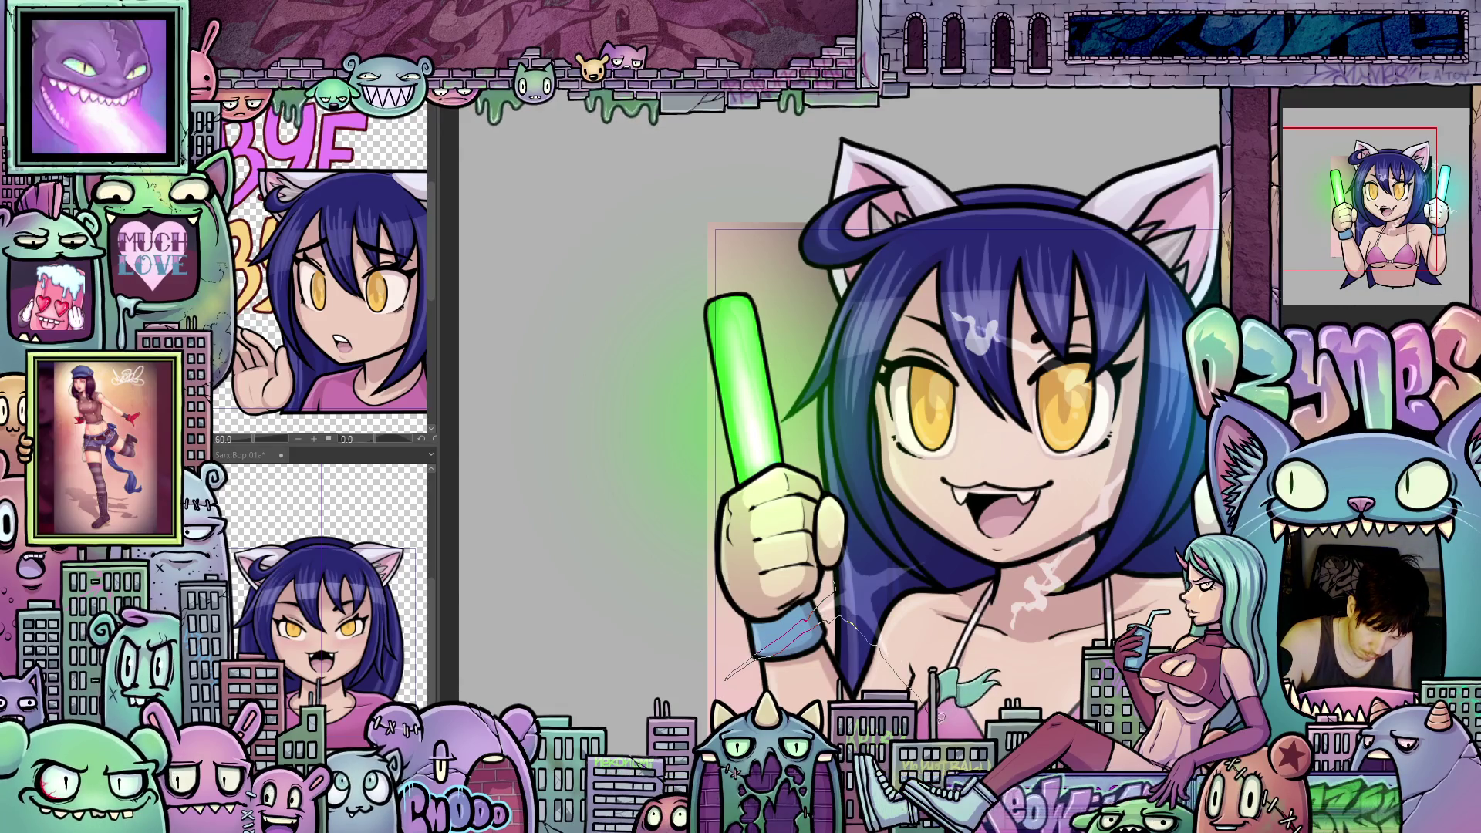
Step: Add a soft whitish streak from the neck toward the mouth and across the shoulder
{"action": "left_click_drag", "start_coordinate": [896, 573], "coordinate": [996, 515]}
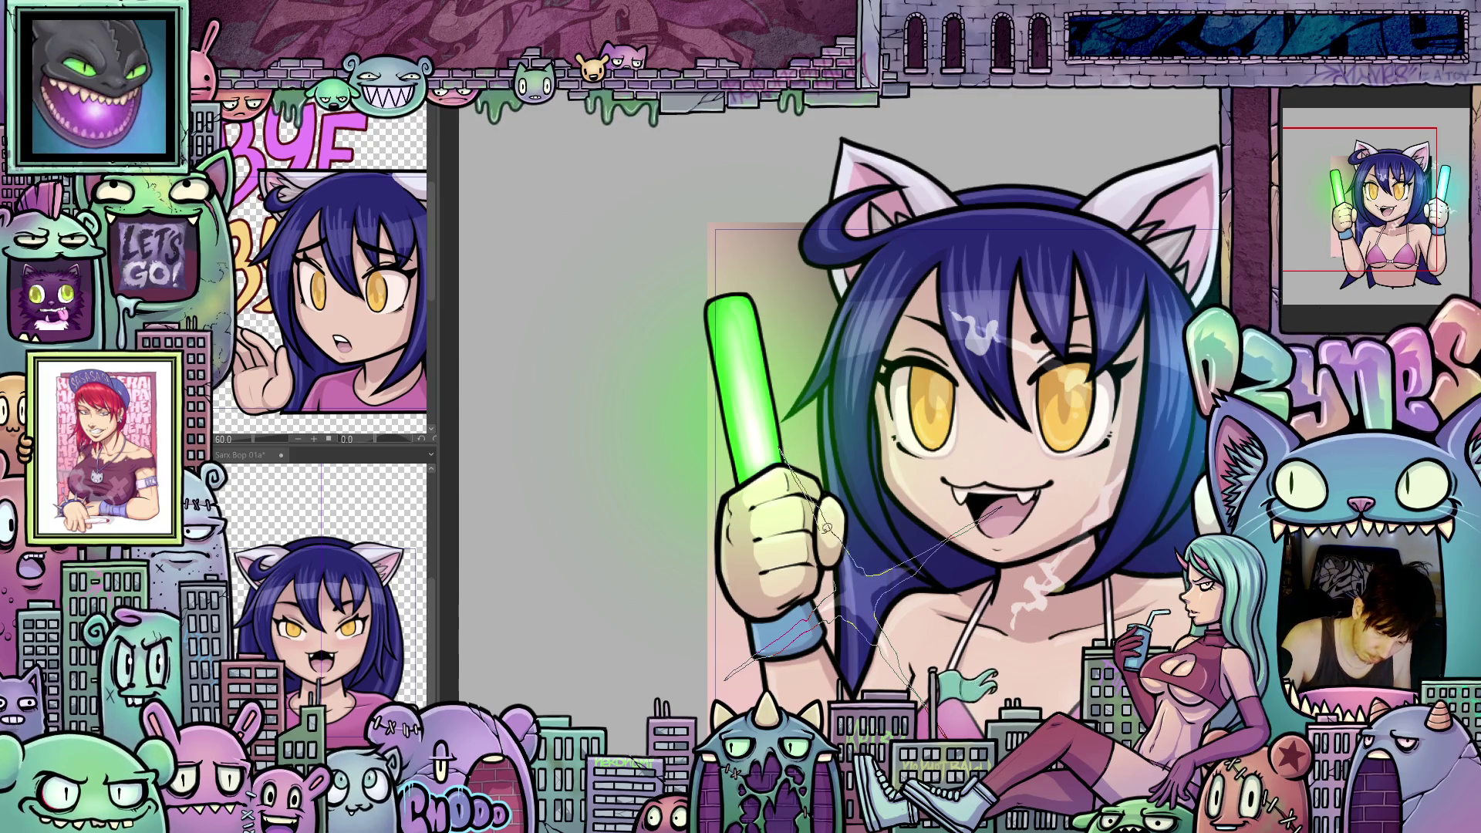
{"action": "left_click_drag", "start_coordinate": [827, 533], "coordinate": [846, 663]}
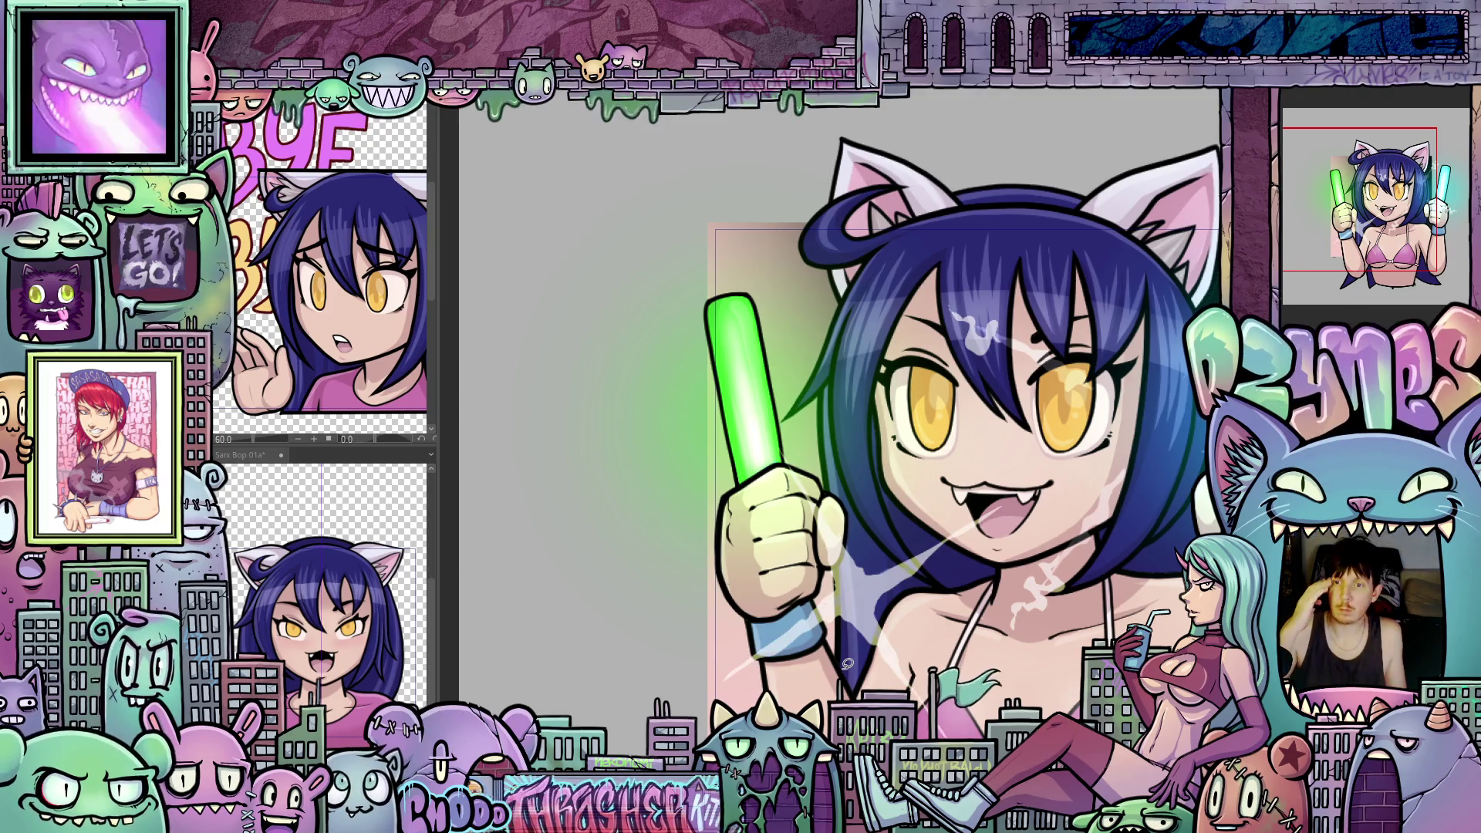
{"action": "mouse_move", "coordinate": [1028, 605]}
{"action": "left_mouse_down"}
{"action": "mouse_move", "coordinate": [999, 584]}
{"action": "mouse_move", "coordinate": [1051, 598]}
{"action": "mouse_move", "coordinate": [1036, 580]}
{"action": "left_mouse_up"}
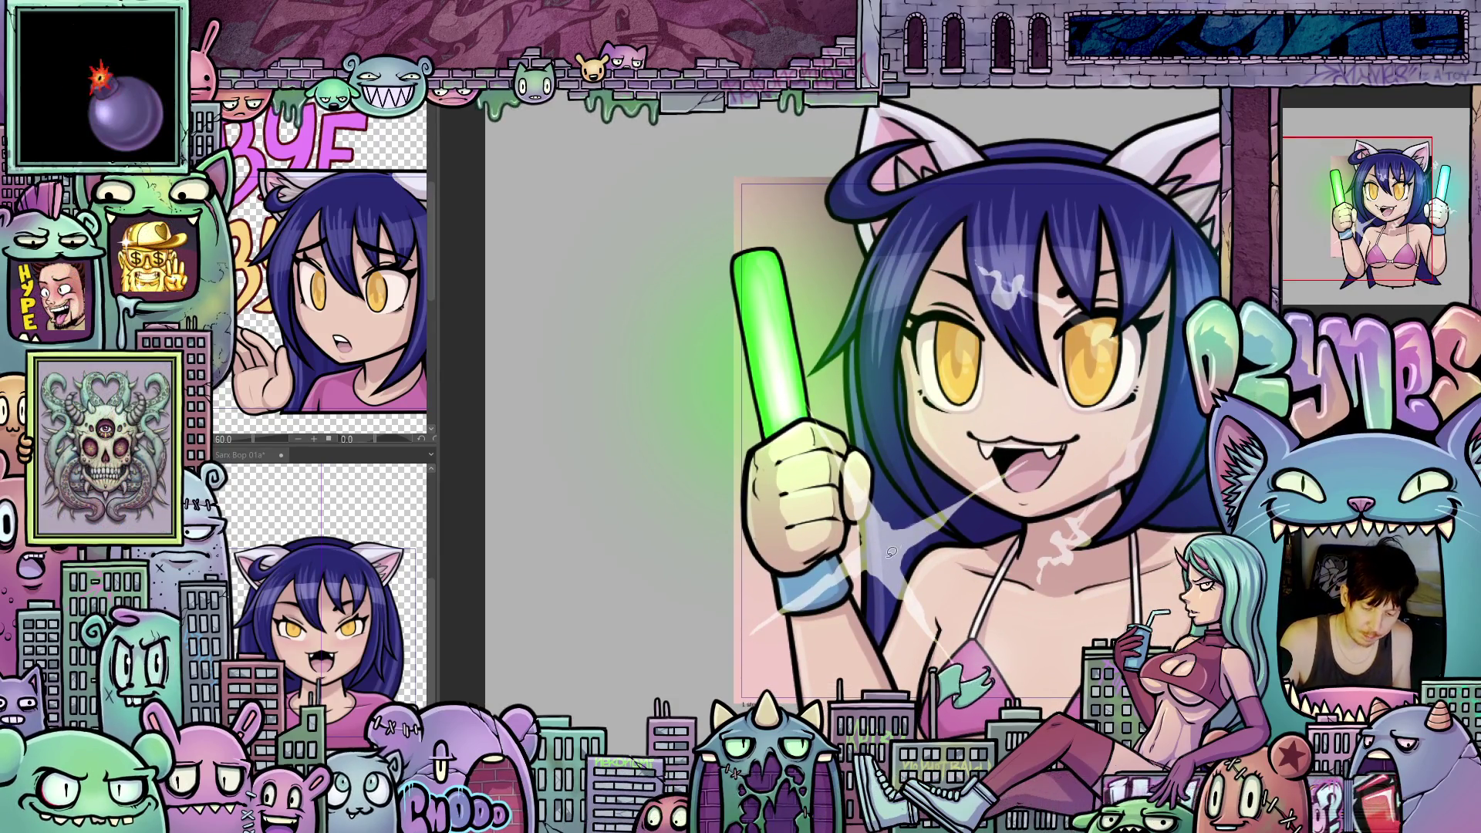
{"action": "key", "text": "ctrl+z"}
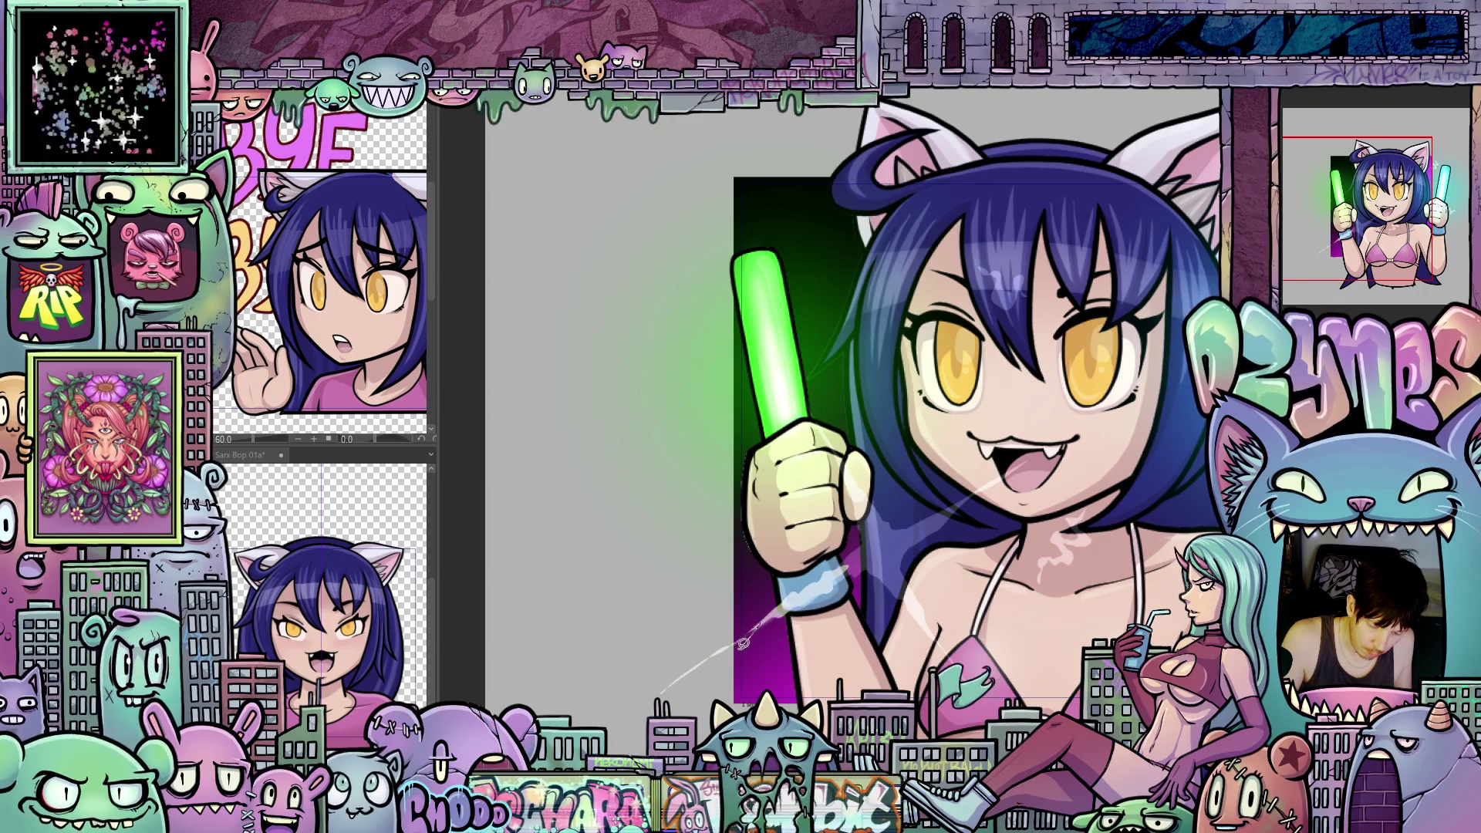
{"action": "key", "text": "Tab"}
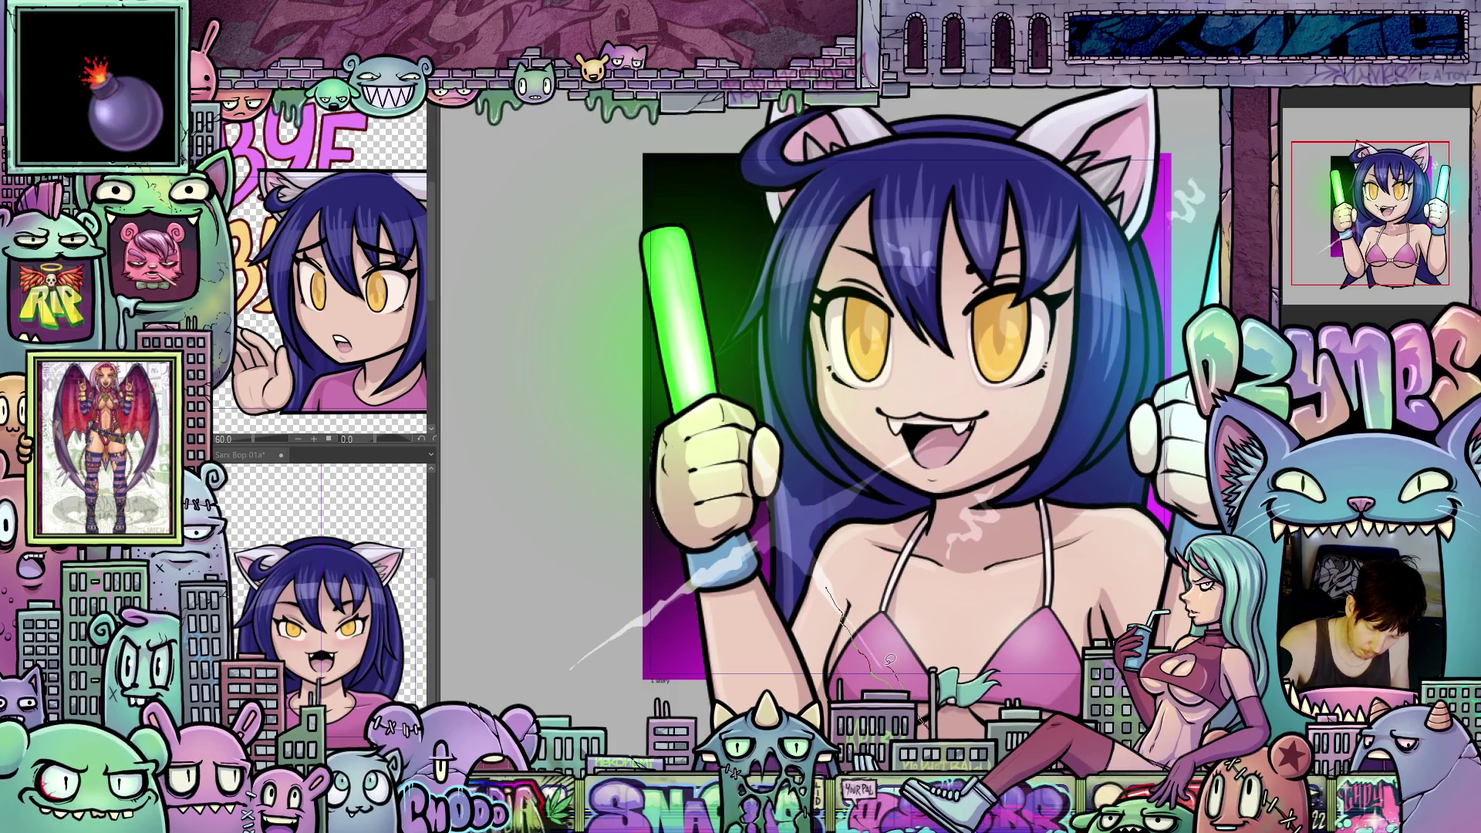
Step: Paint a white highlight on the bikini and effect strokes below the raised fist
{"action": "left_click_drag", "start_coordinate": [904, 573], "coordinate": [823, 692]}
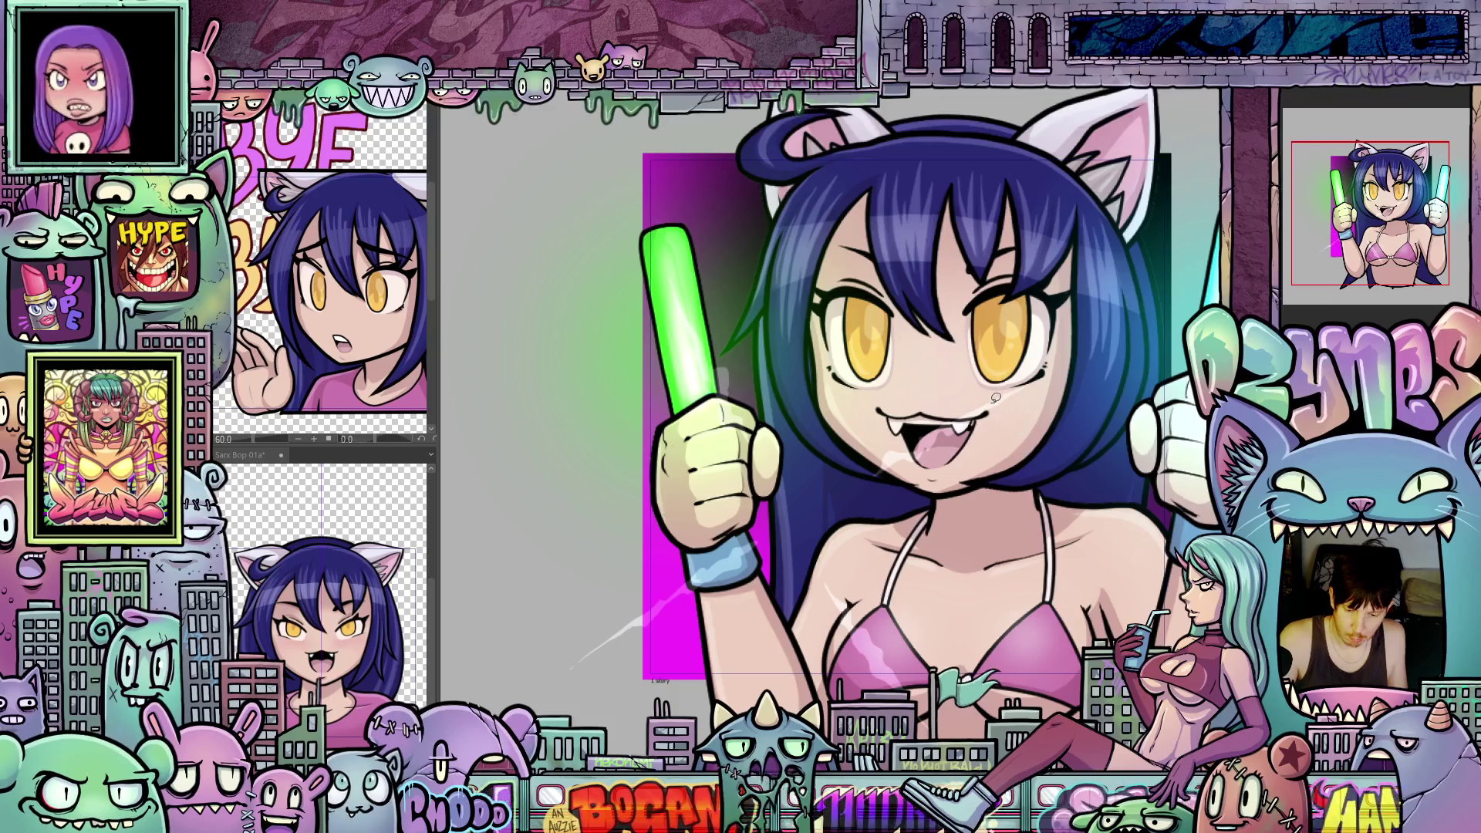
{"action": "left_click_drag", "start_coordinate": [996, 396], "coordinate": [1050, 362]}
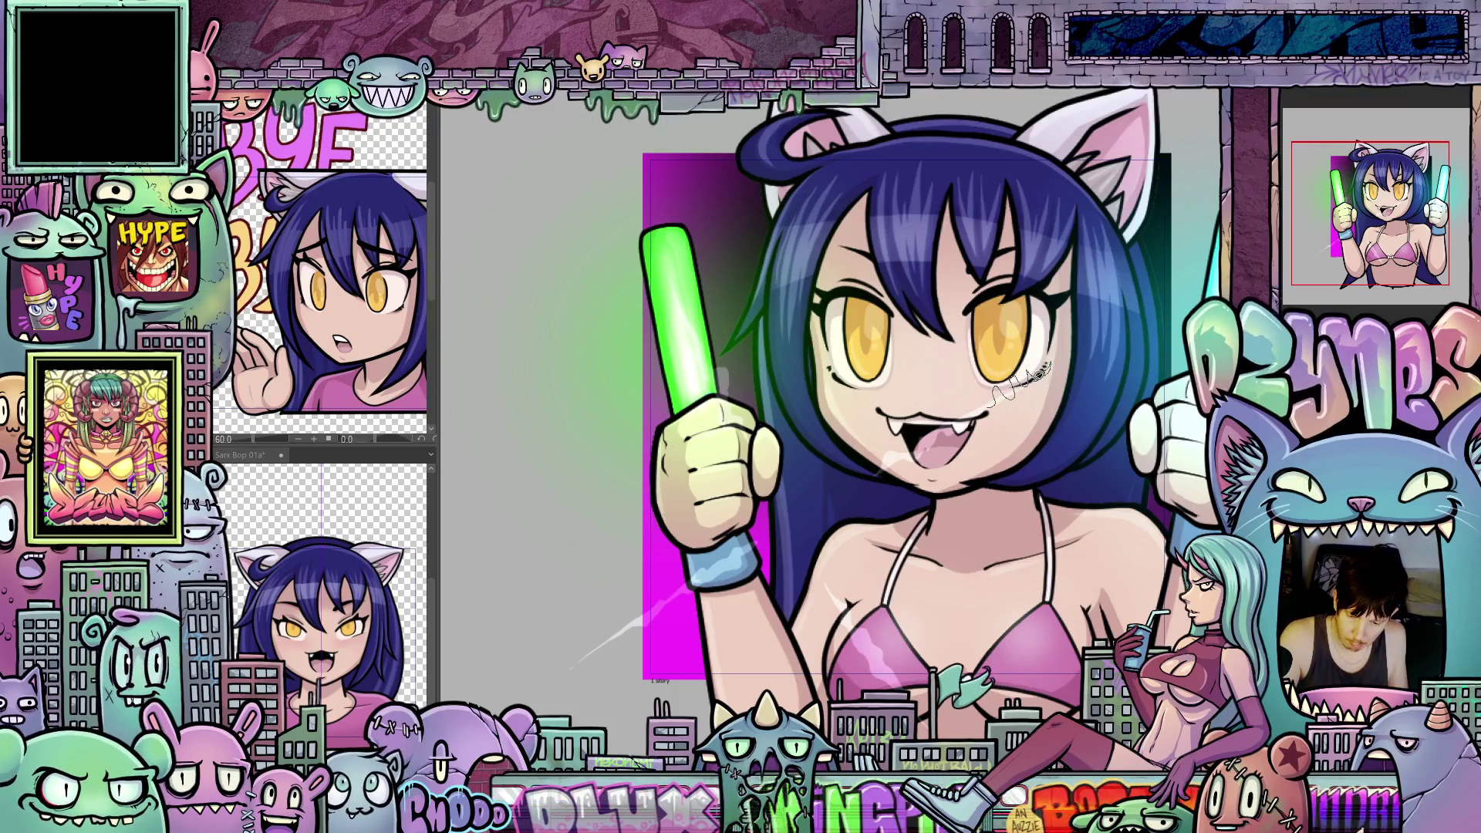
{"action": "key", "text": "ctrl+z"}
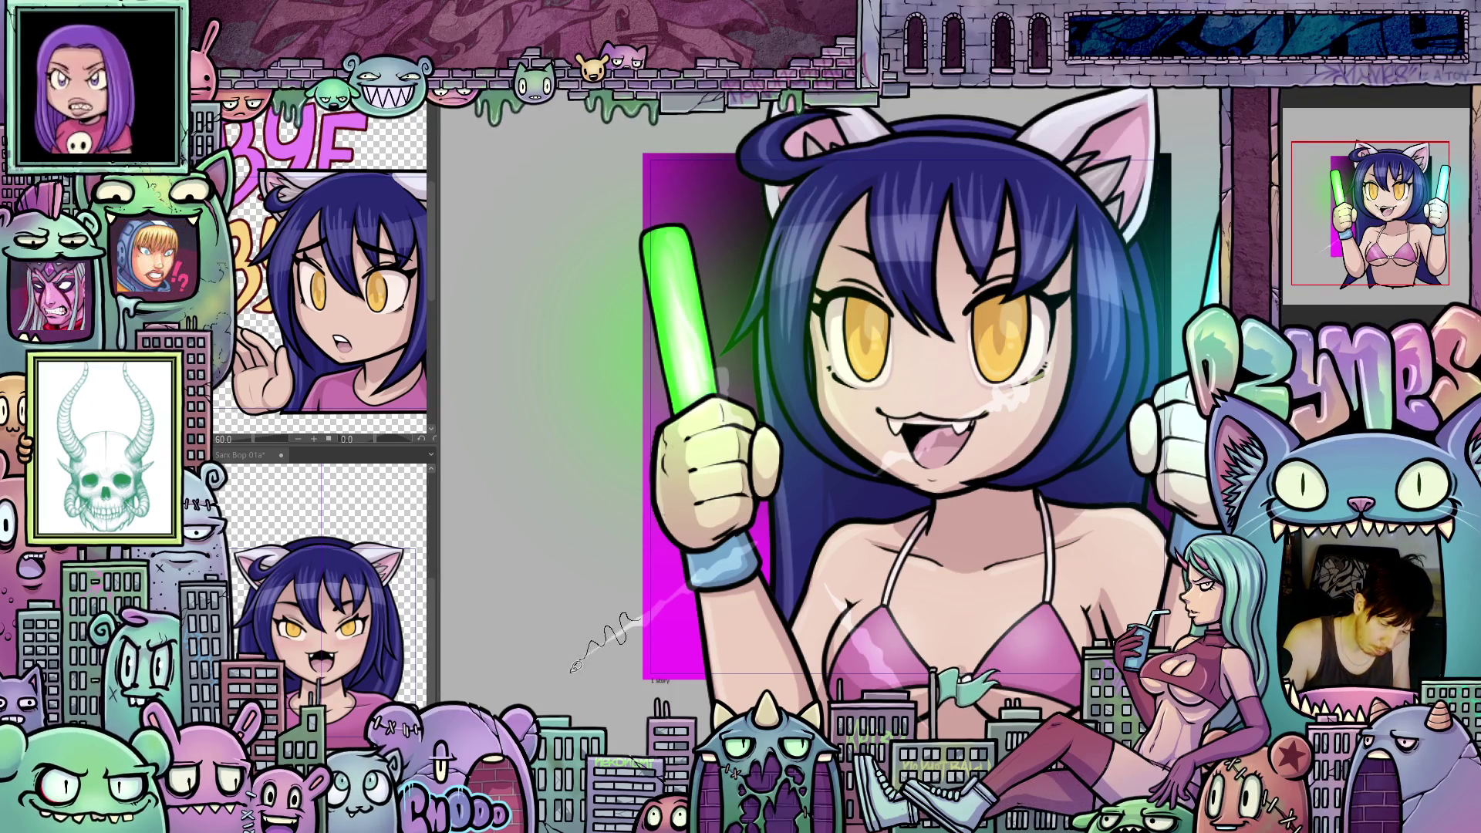
{"action": "left_click_drag", "start_coordinate": [573, 669], "coordinate": [635, 626]}
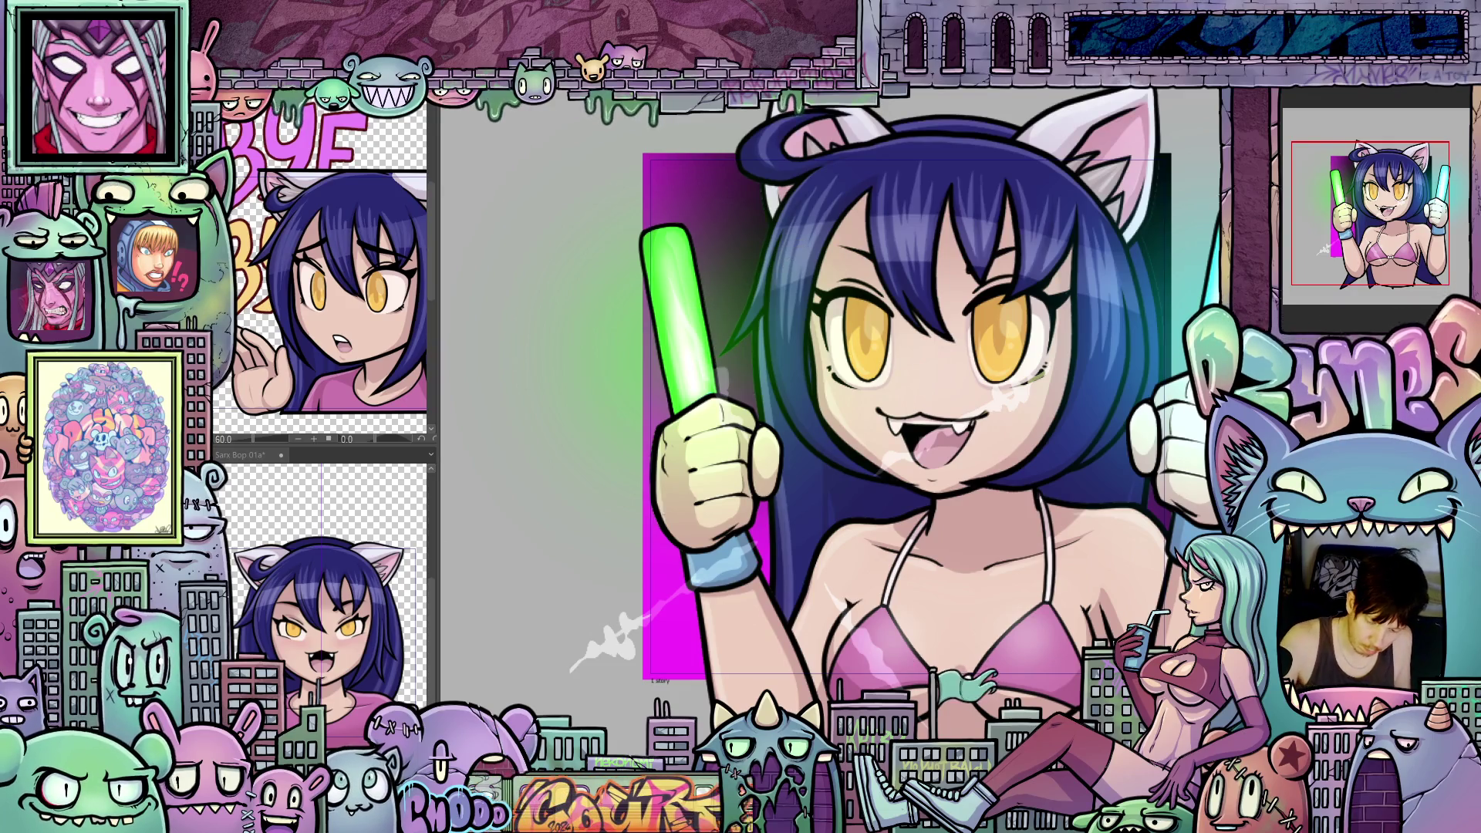
Step: Zoom in on the face and switch to the frame with the green background
{"action": "left_click_drag", "start_coordinate": [907, 700], "coordinate": [907, 573]}
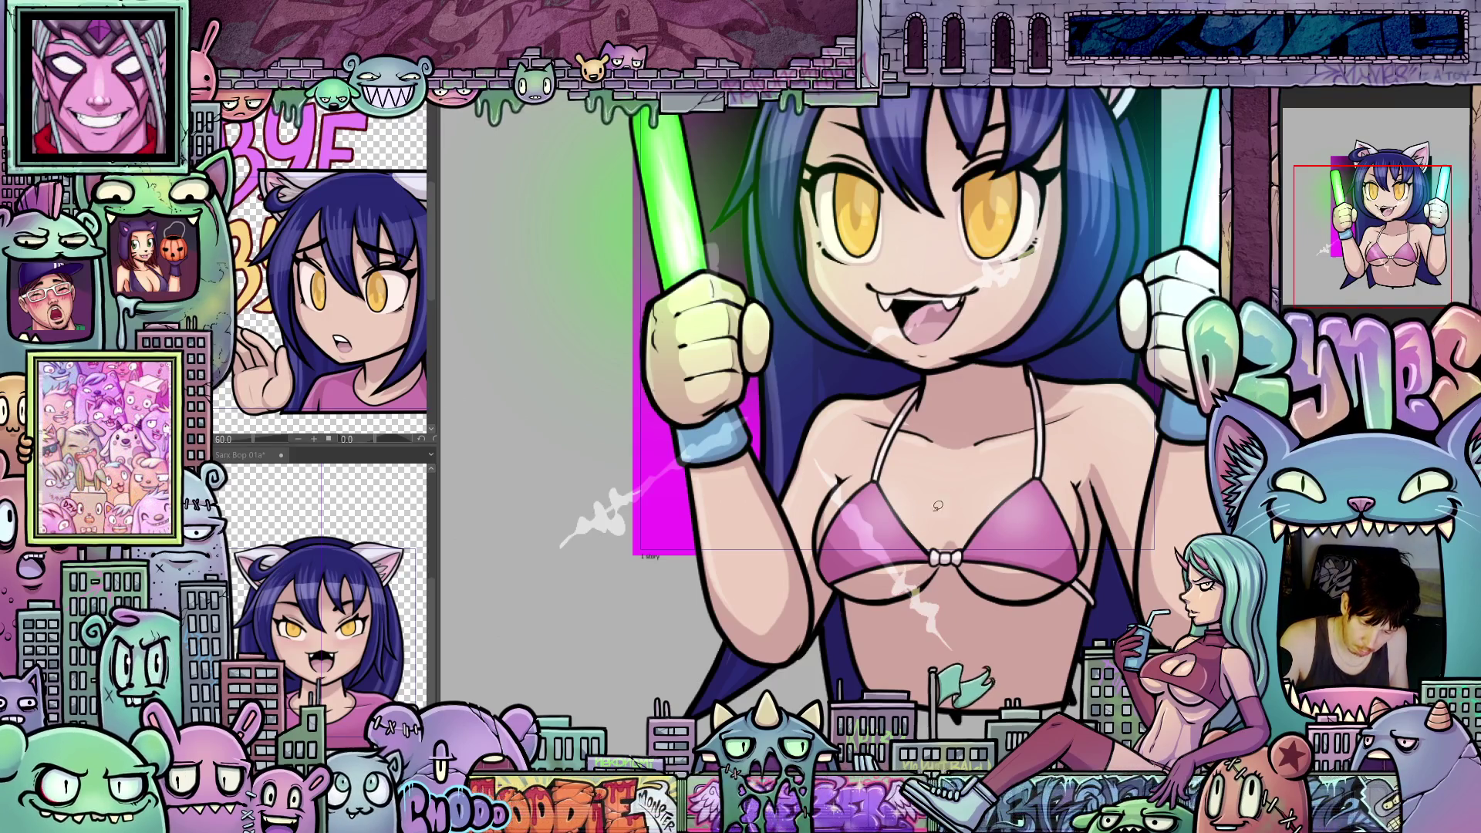
{"action": "scroll", "coordinate": [938, 505], "scroll_direction": "up", "scroll_amount": 2}
{"action": "left_click_drag", "start_coordinate": [664, 171], "coordinate": [764, 310]}
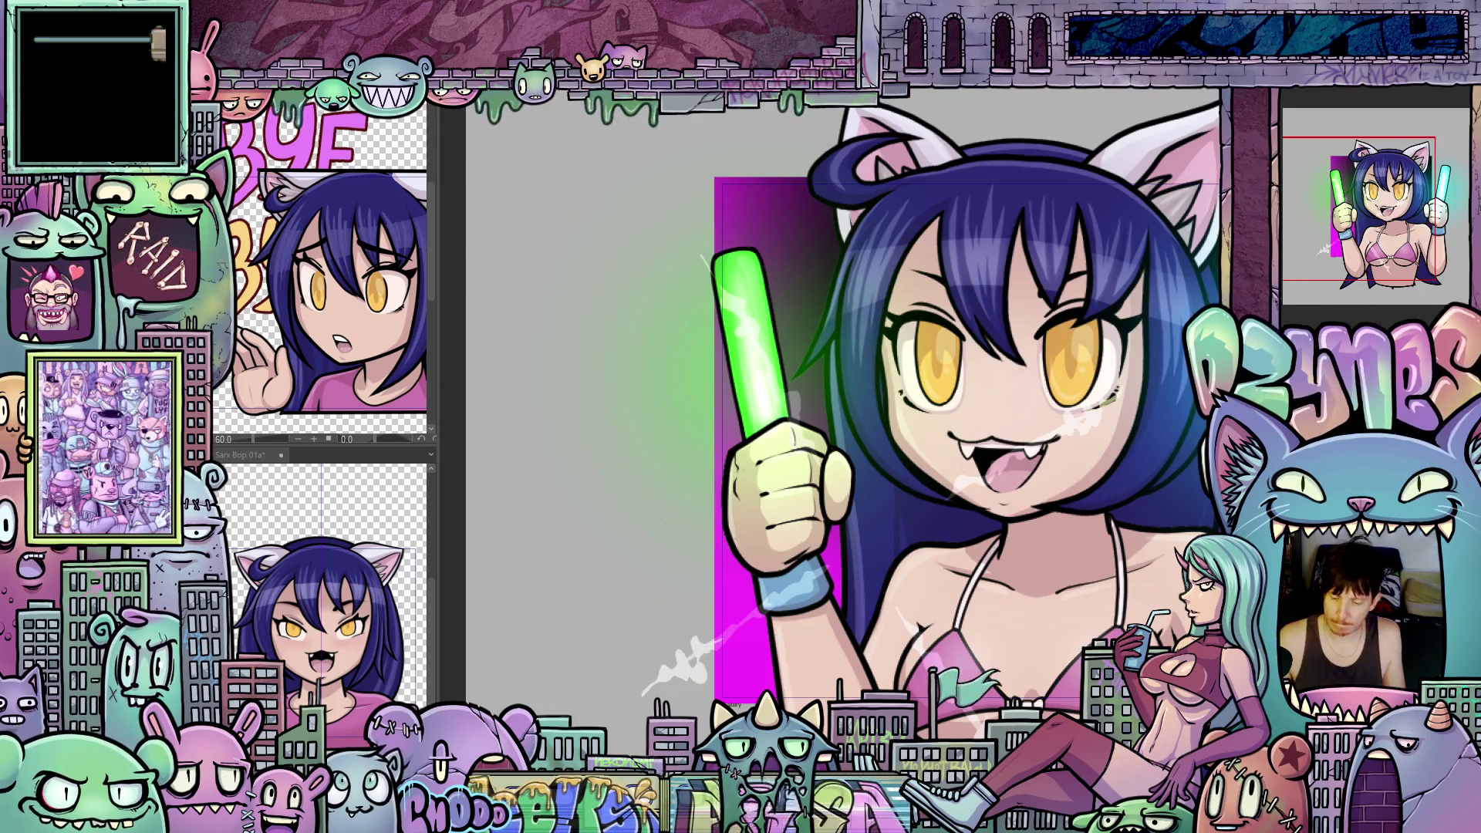
{"action": "key", "text": "ctrl+z"}
{"action": "scroll", "coordinate": [925, 386], "scroll_direction": "right", "scroll_amount": 2}
{"action": "scroll", "coordinate": [926, 386], "scroll_direction": "up", "scroll_amount": 3}
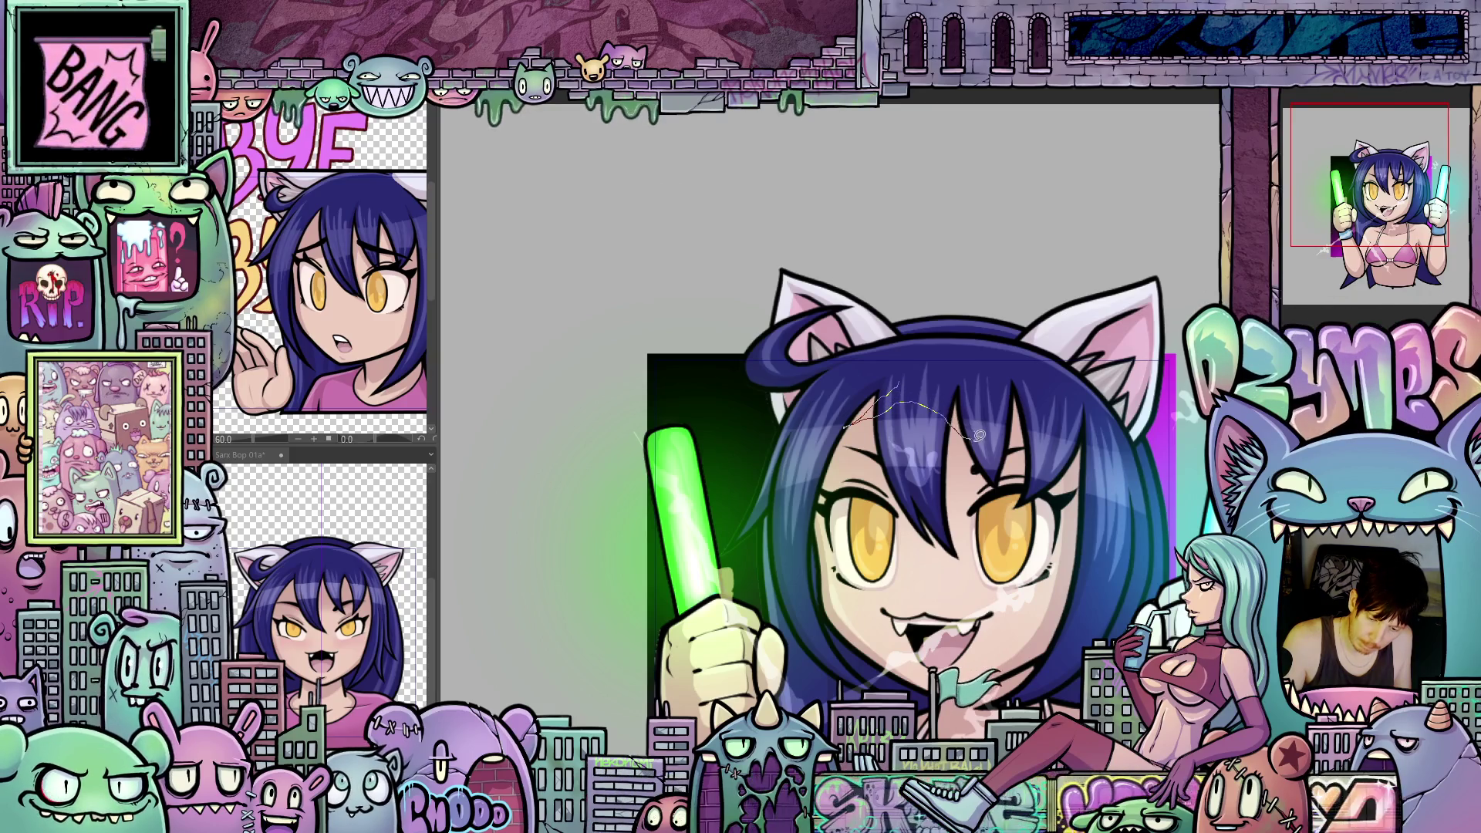
Step: Sketch several crackling light streaks across the hair
{"action": "left_click_drag", "start_coordinate": [937, 392], "coordinate": [981, 326]}
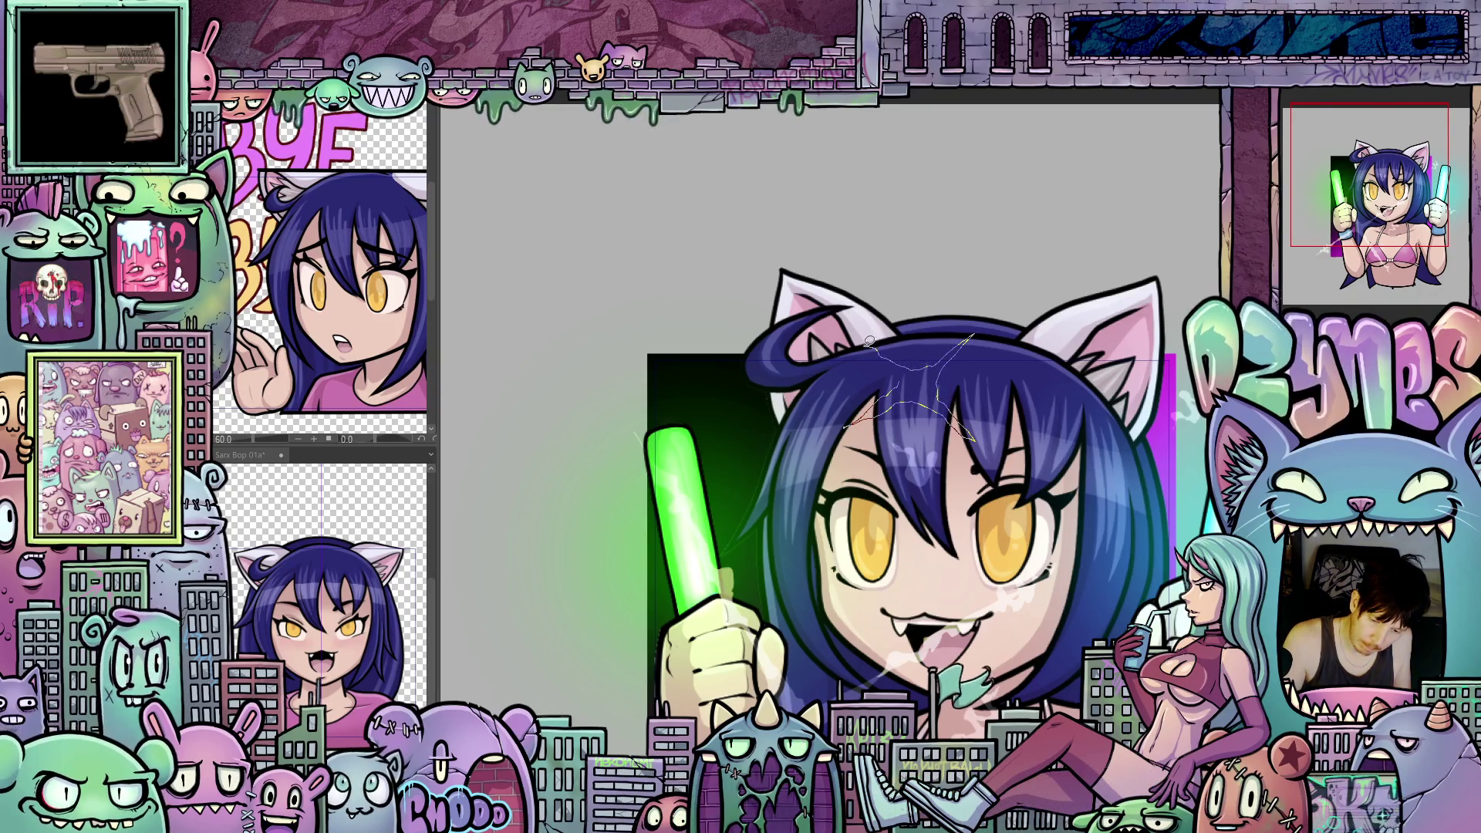
{"action": "left_click_drag", "start_coordinate": [916, 365], "coordinate": [958, 414]}
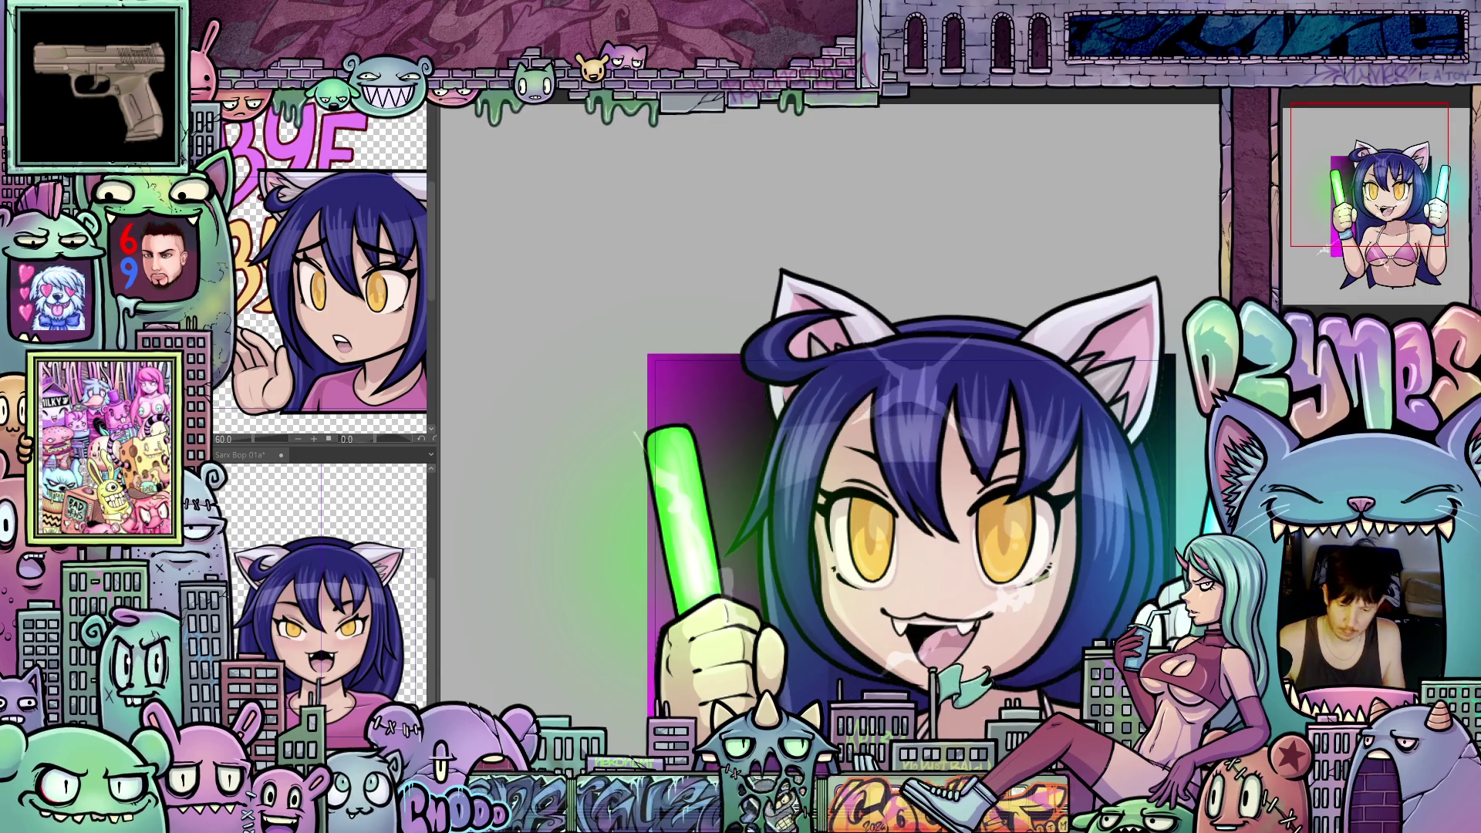
{"action": "left_click_drag", "start_coordinate": [880, 388], "coordinate": [787, 469]}
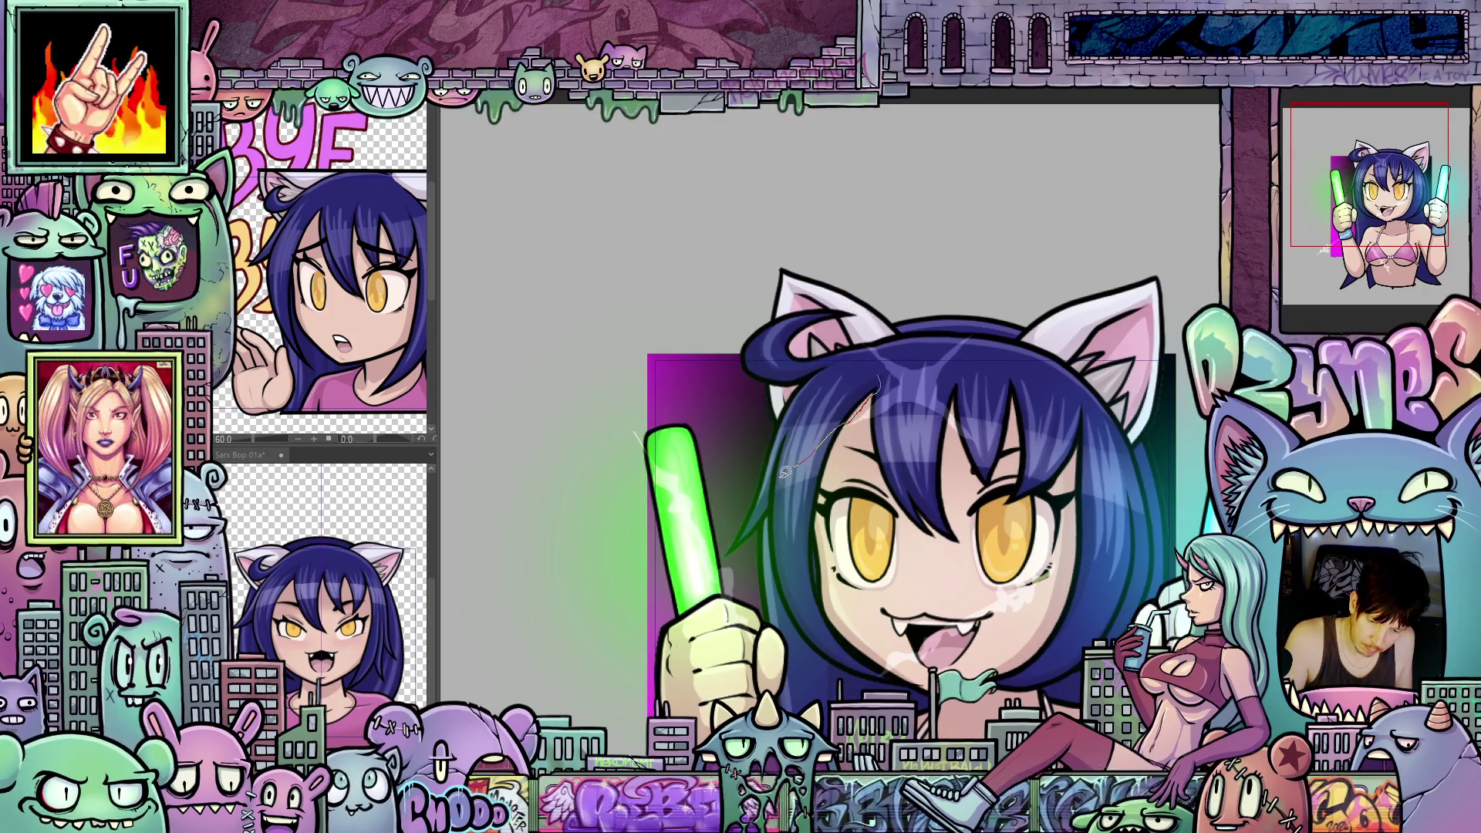
{"action": "left_click_drag", "start_coordinate": [914, 397], "coordinate": [1020, 480]}
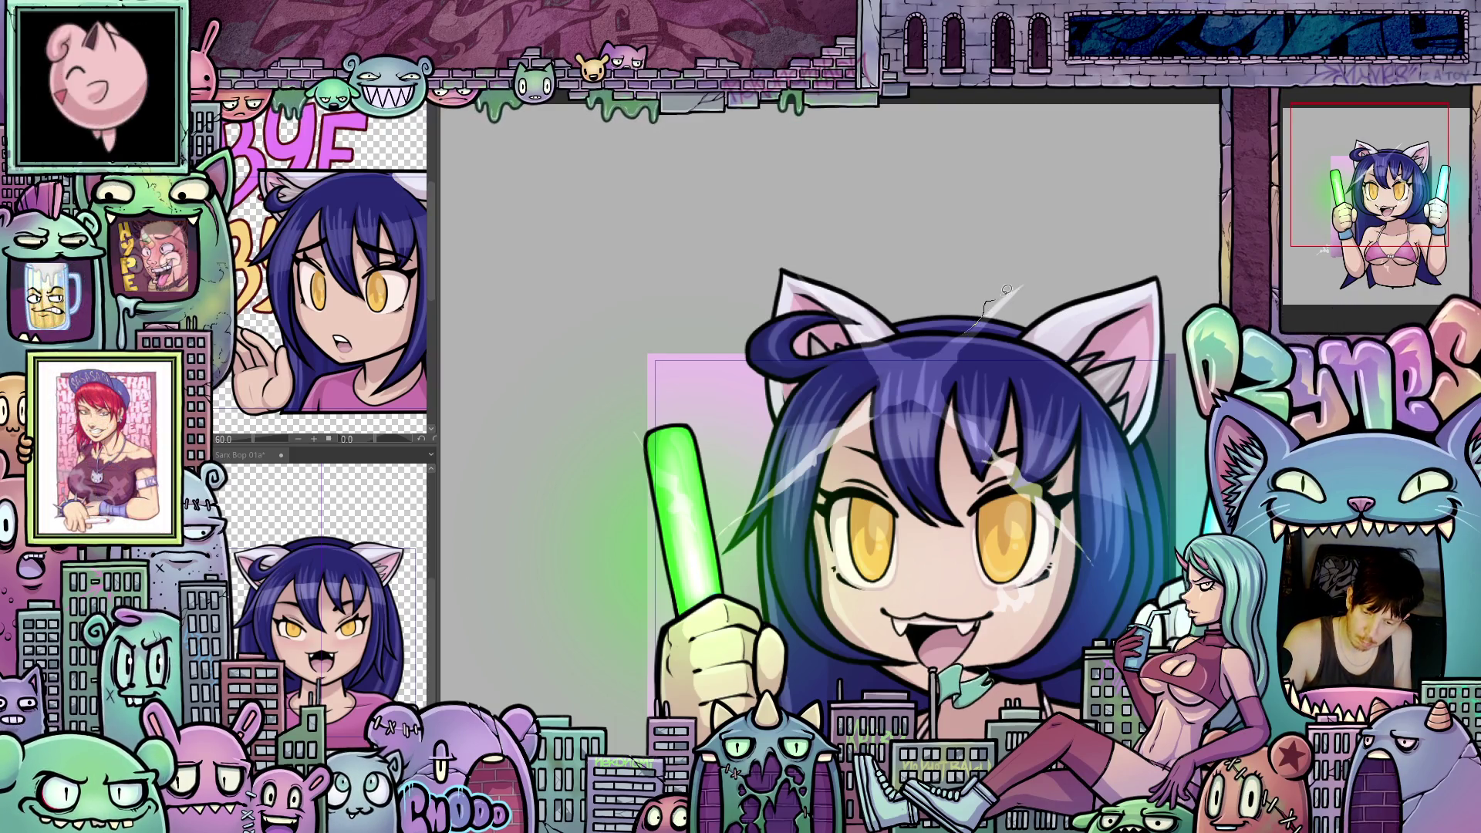
Step: Sketch electric streaks rising above both cat ears
{"action": "left_click_drag", "start_coordinate": [1006, 290], "coordinate": [1101, 223]}
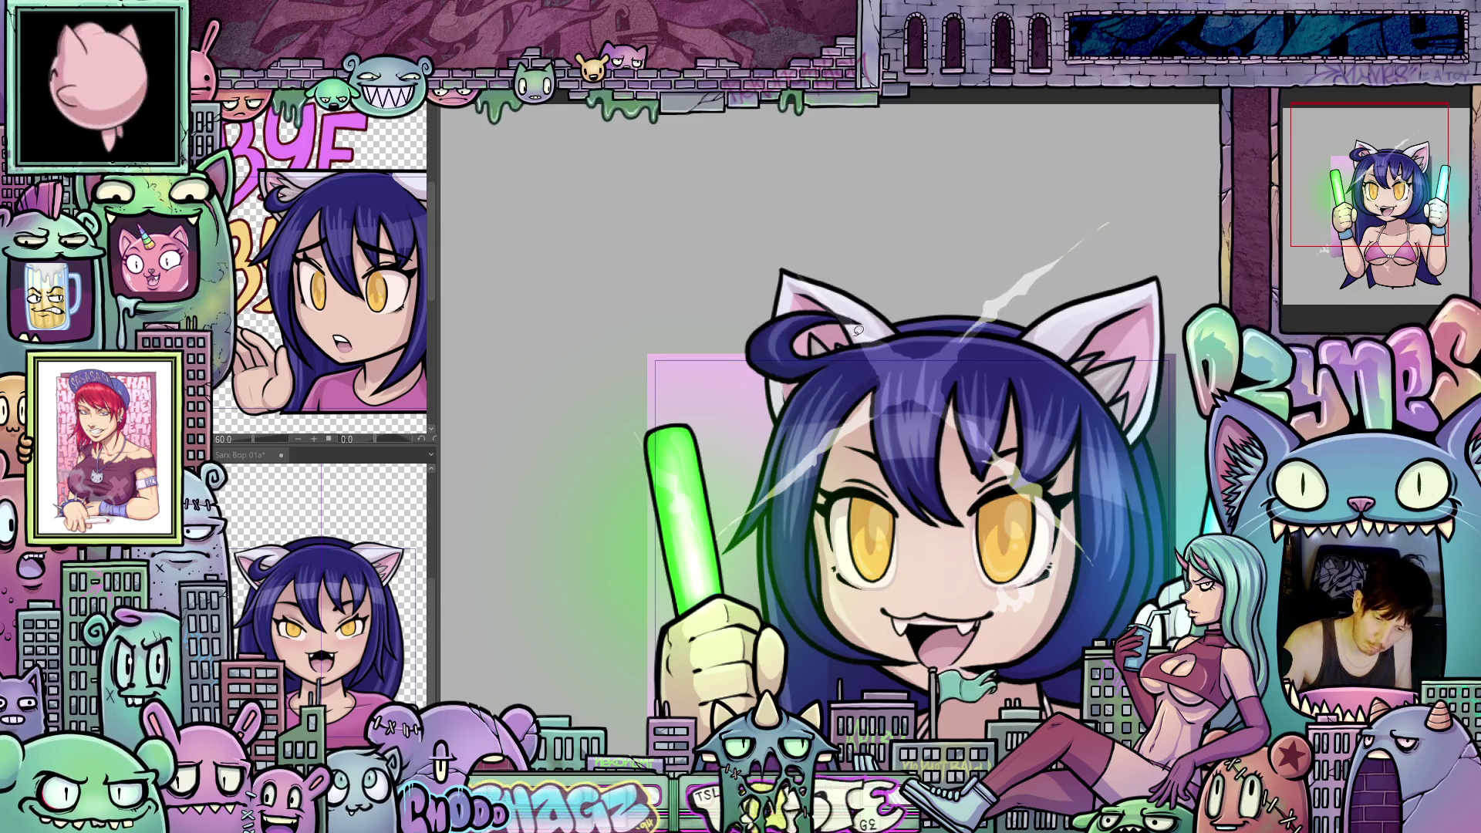
{"action": "left_click_drag", "start_coordinate": [847, 303], "coordinate": [741, 206]}
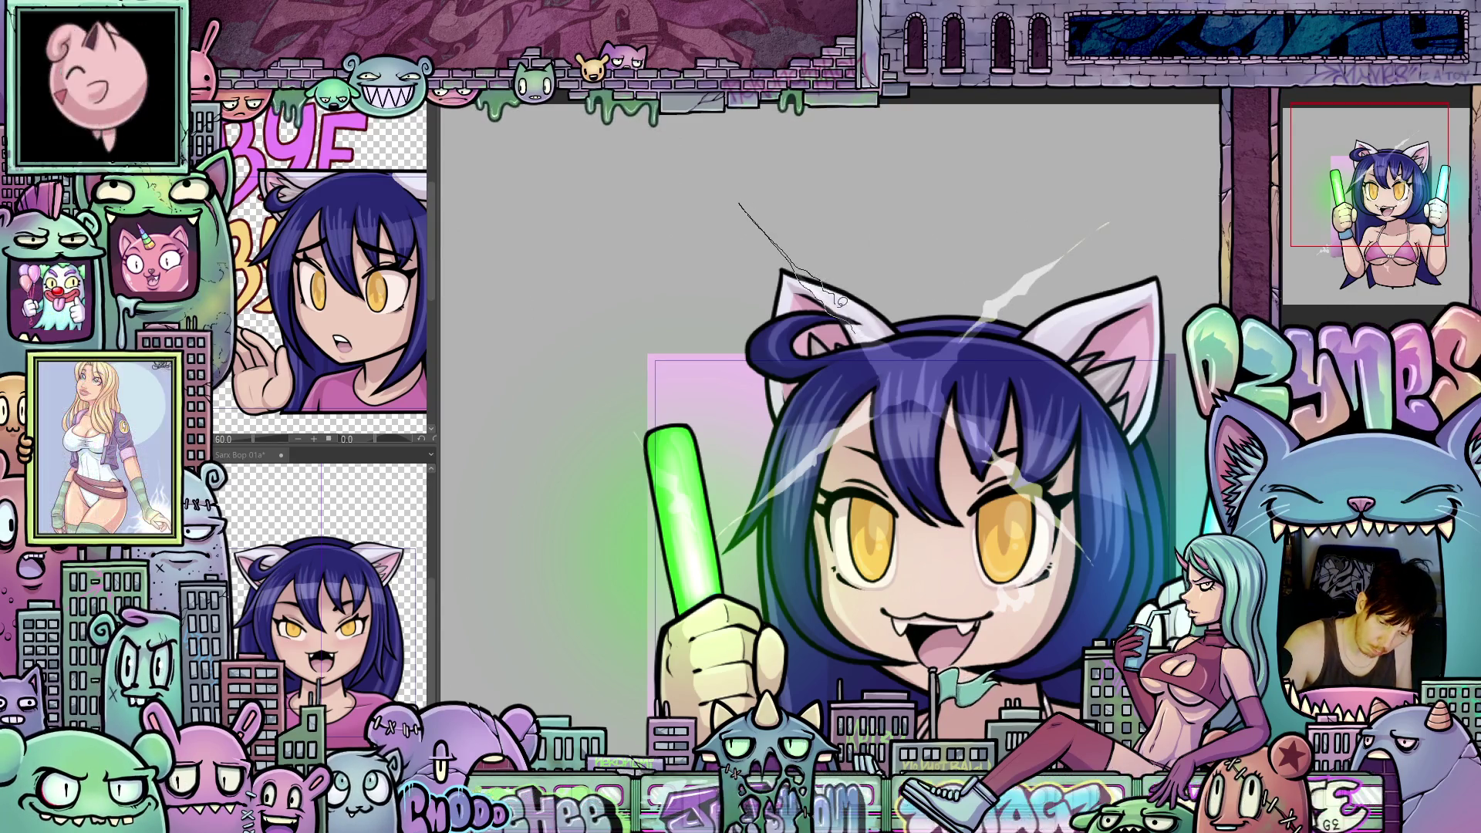
{"action": "mouse_move", "coordinate": [836, 299]}
{"action": "left_mouse_down"}
{"action": "mouse_move", "coordinate": [870, 317]}
{"action": "mouse_move", "coordinate": [880, 345]}
{"action": "left_mouse_up"}
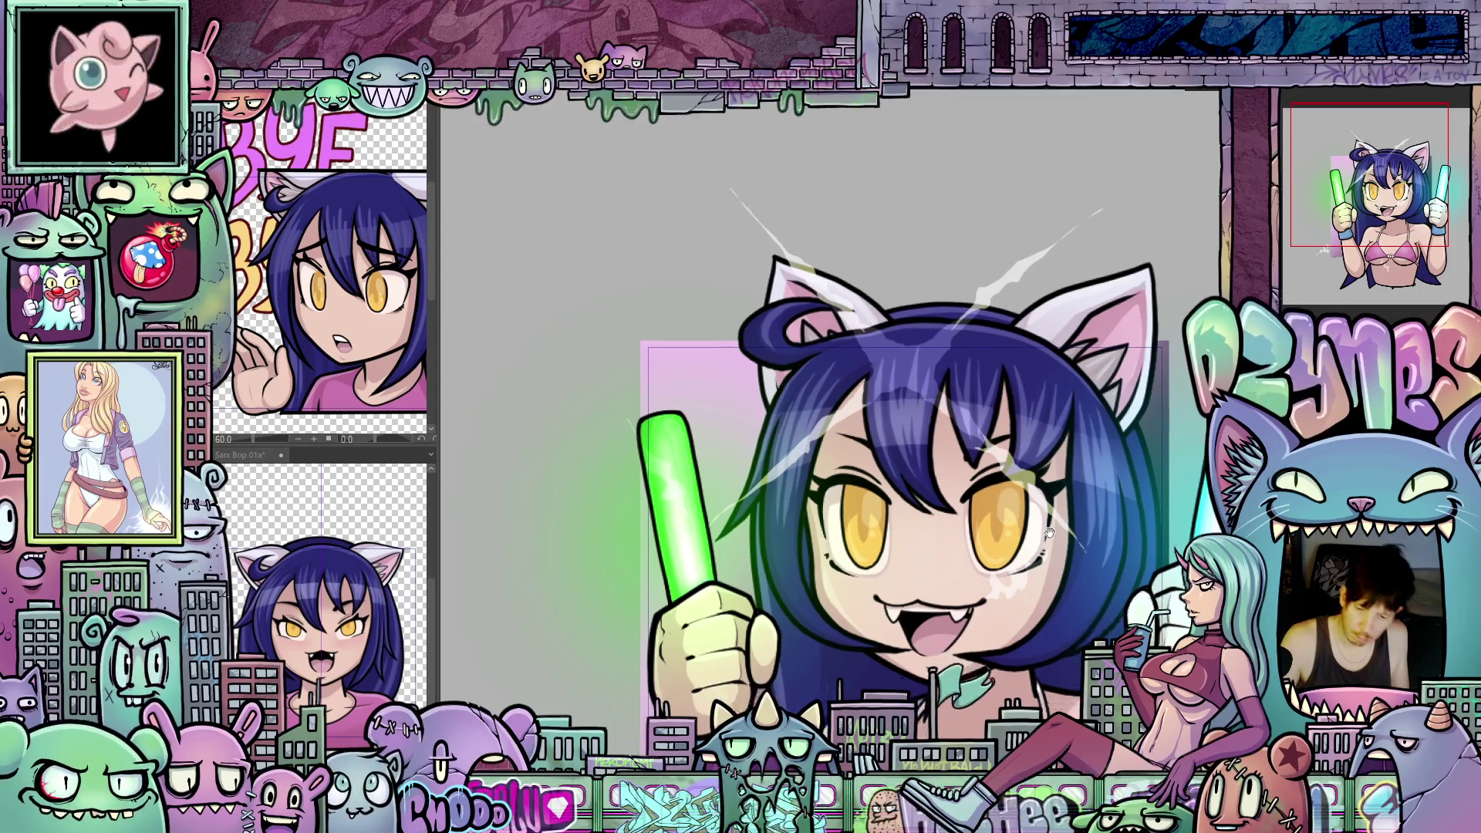
{"action": "left_click_drag", "start_coordinate": [977, 477], "coordinate": [1041, 508]}
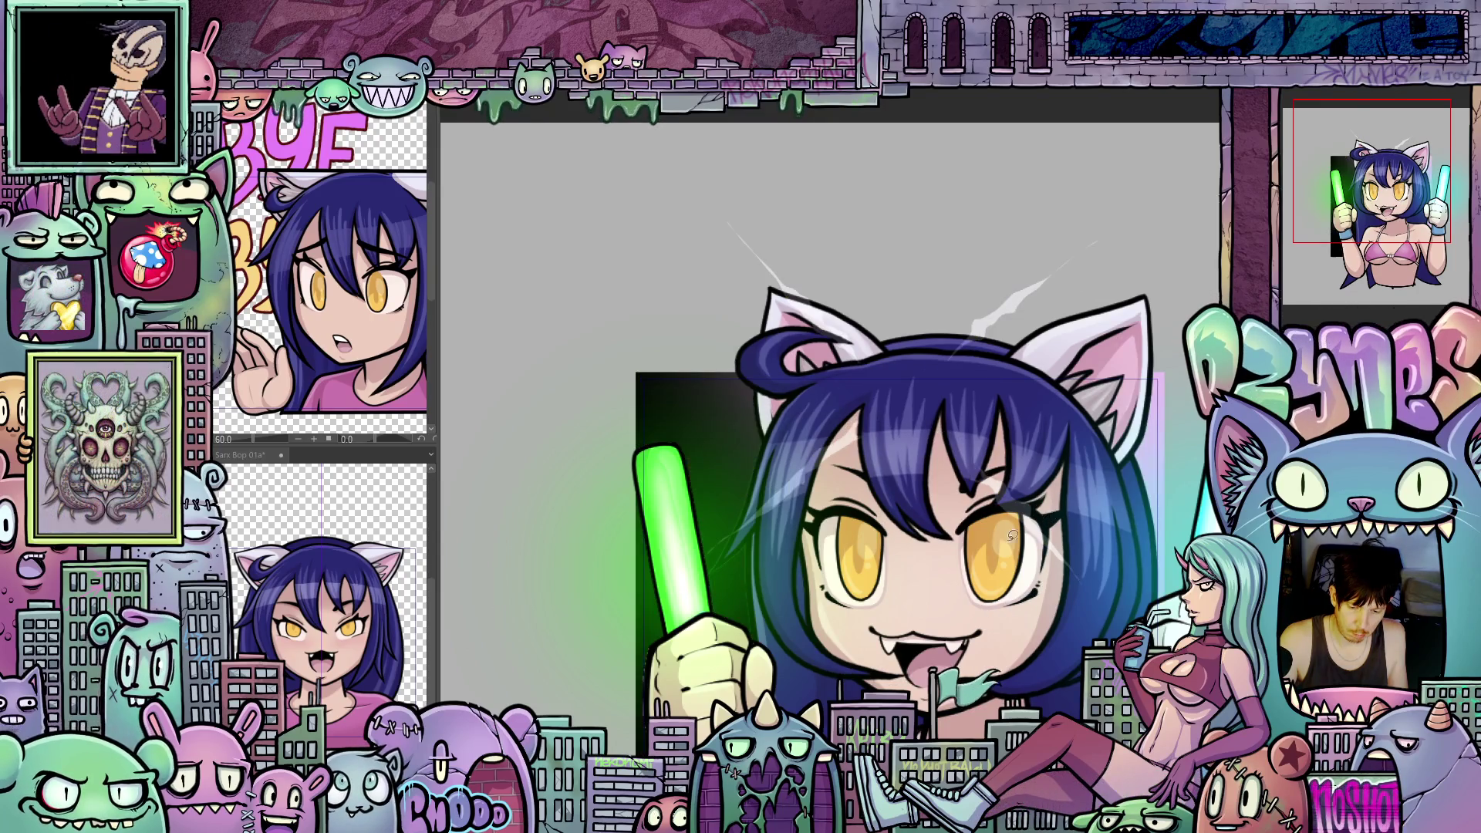
{"action": "left_click_drag", "start_coordinate": [1011, 535], "coordinate": [905, 487]}
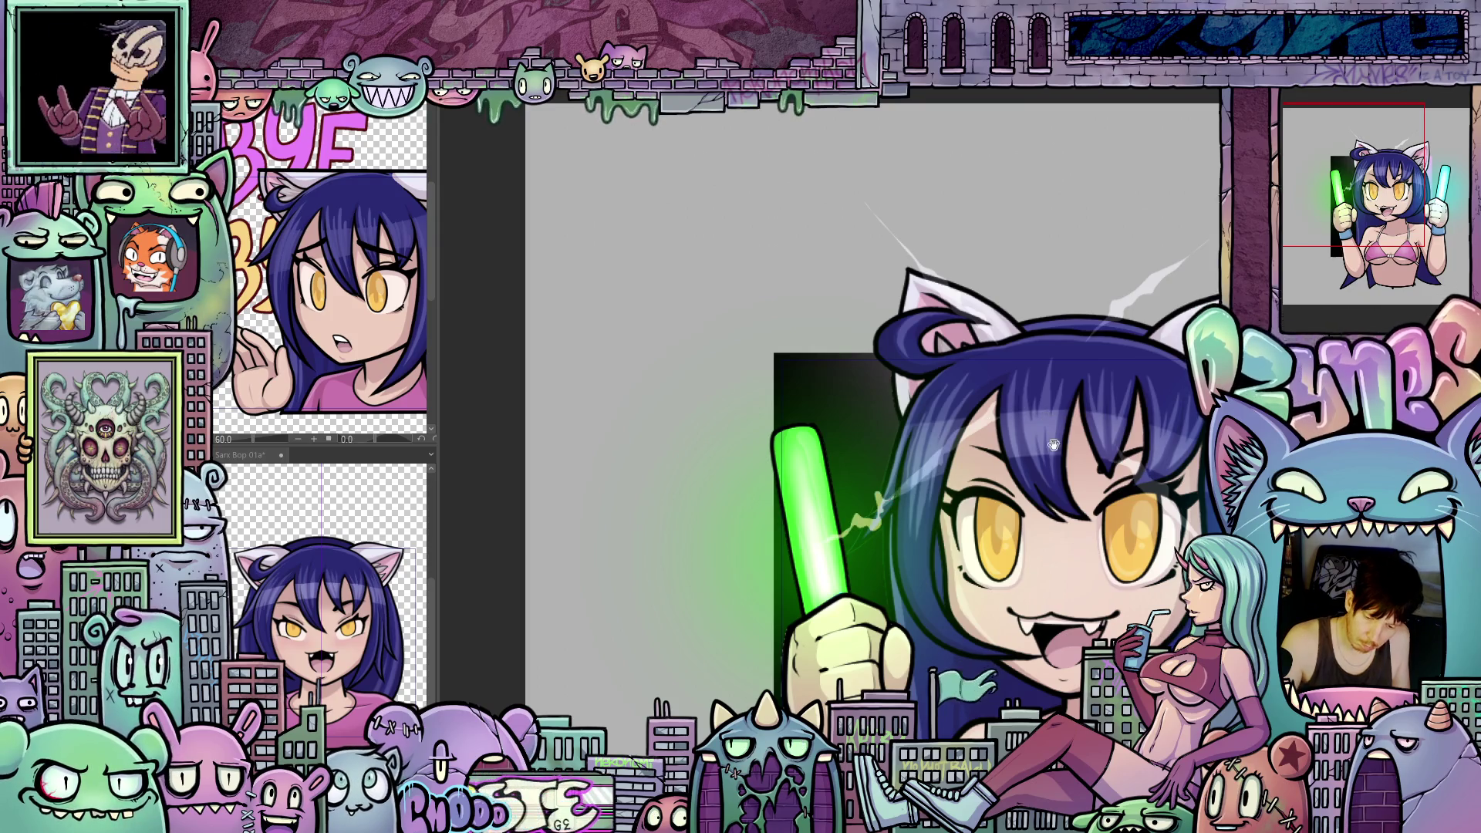
{"action": "left_click_drag", "start_coordinate": [897, 490], "coordinate": [913, 616]}
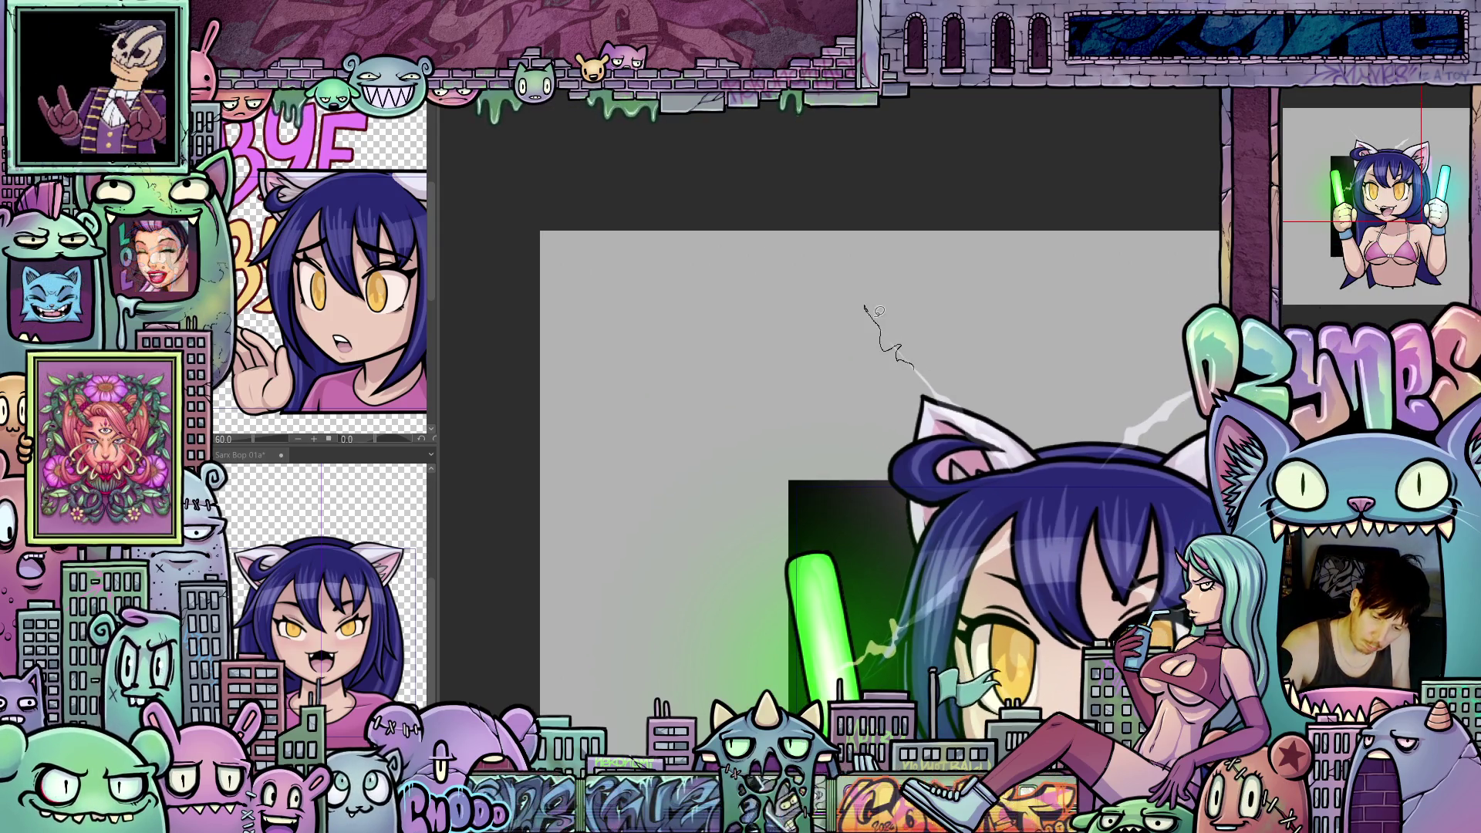
{"action": "mouse_move", "coordinate": [875, 332]}
{"action": "left_mouse_down"}
{"action": "mouse_move", "coordinate": [1074, 529]}
{"action": "mouse_move", "coordinate": [992, 436]}
{"action": "left_mouse_up"}
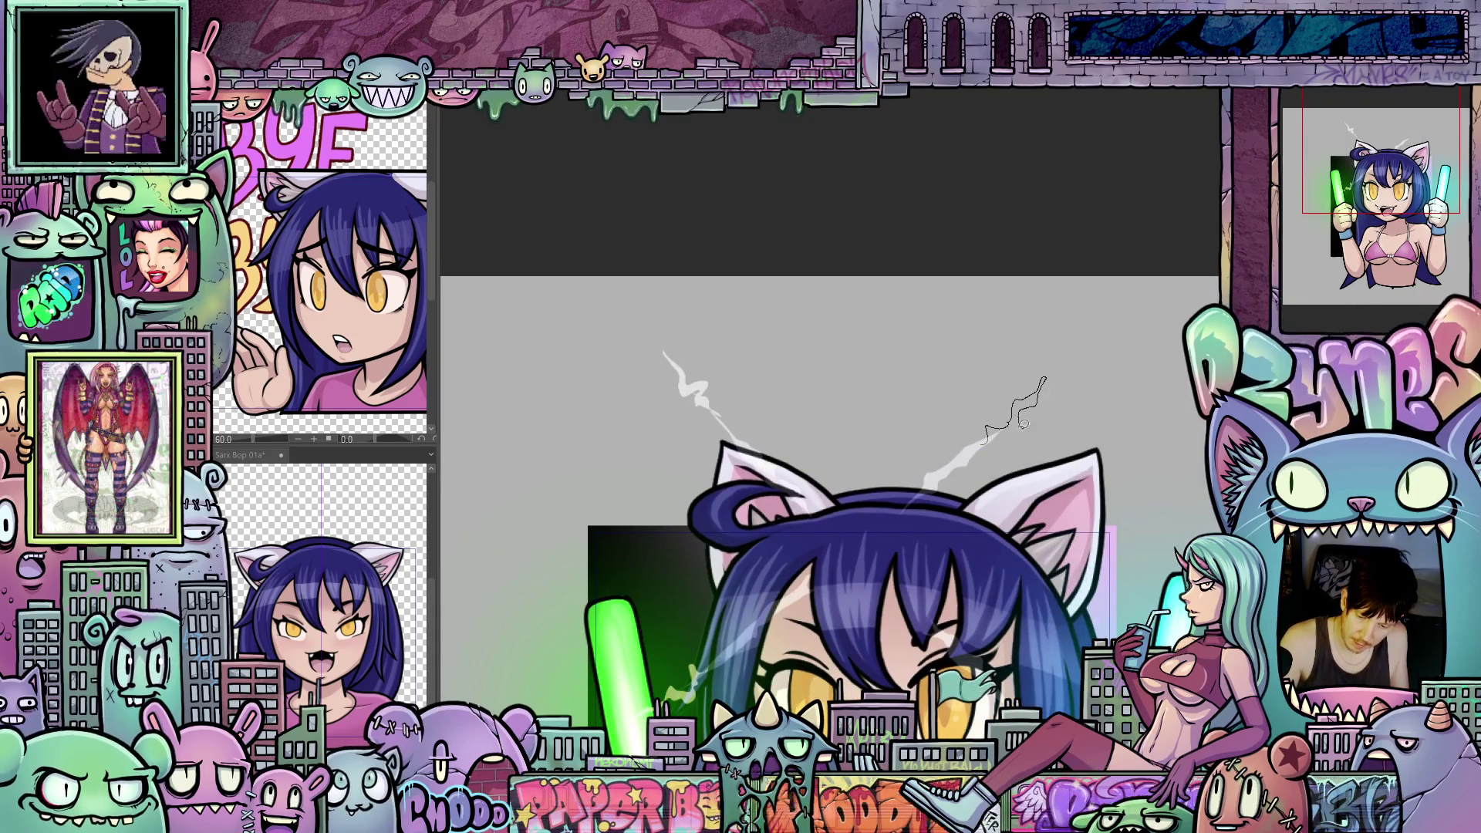
Step: Sketch a thin streak across the chest, redoing the first attempt
{"action": "mouse_move", "coordinate": [1015, 602]}
{"action": "left_mouse_down"}
{"action": "mouse_move", "coordinate": [991, 498]}
{"action": "mouse_move", "coordinate": [1007, 500]}
{"action": "left_mouse_up"}
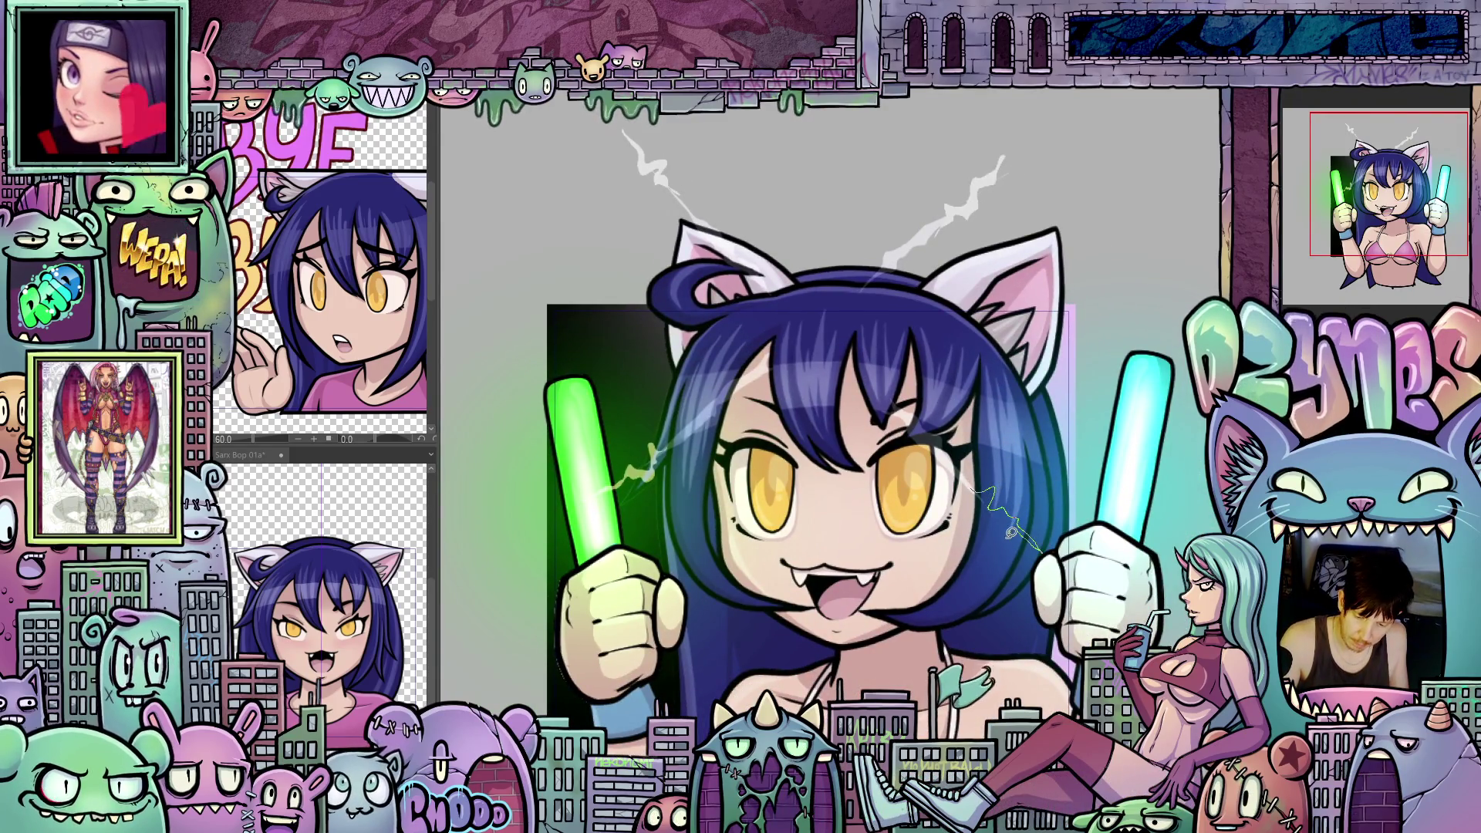
{"action": "mouse_move", "coordinate": [992, 515]}
{"action": "left_mouse_down"}
{"action": "mouse_move", "coordinate": [1056, 503]}
{"action": "mouse_move", "coordinate": [1066, 438]}
{"action": "left_mouse_up"}
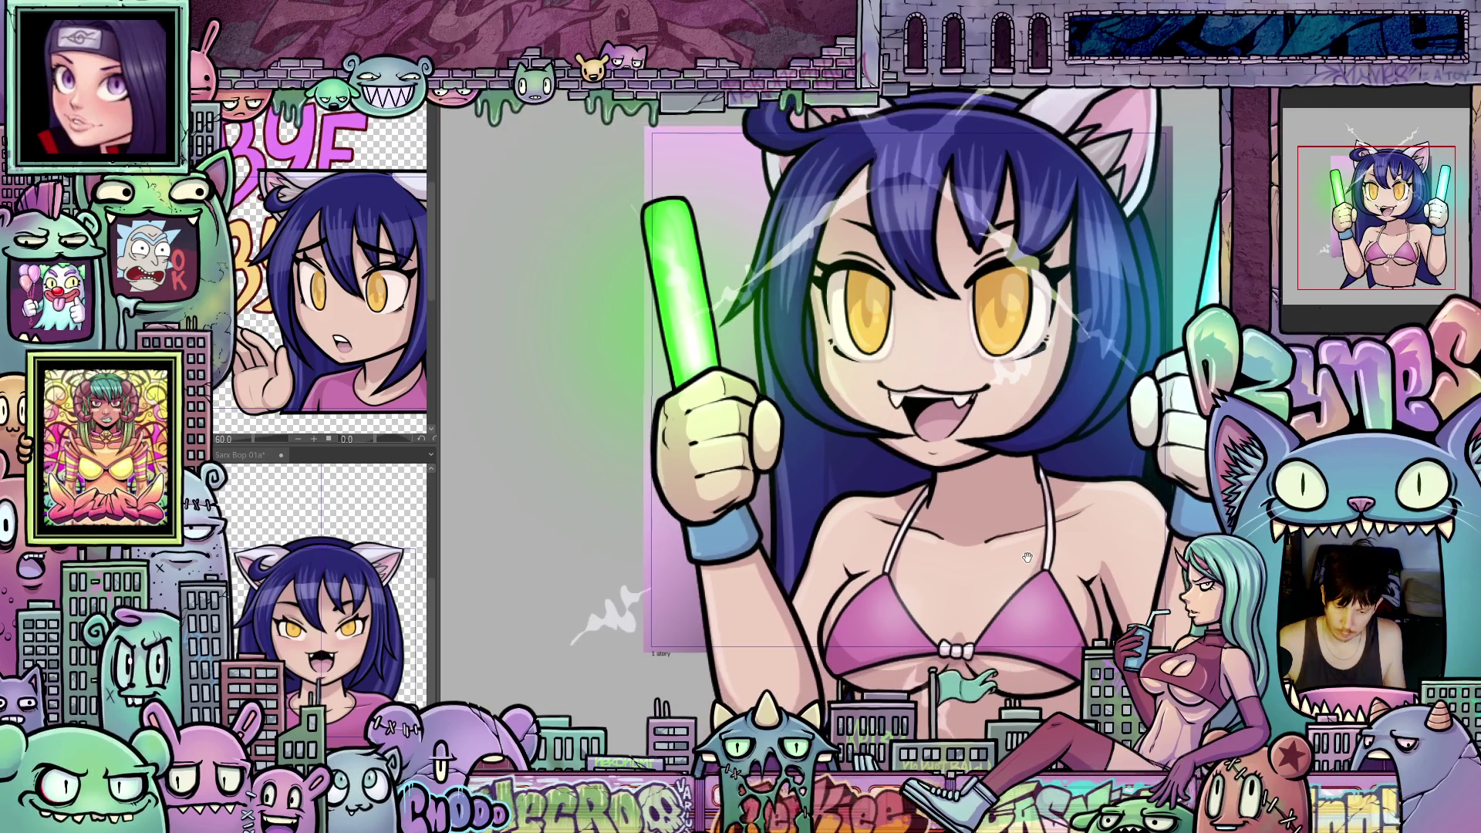
{"action": "left_click_drag", "start_coordinate": [1011, 563], "coordinate": [1035, 585]}
{"action": "mouse_move", "coordinate": [1013, 524]}
{"action": "left_mouse_down"}
{"action": "mouse_move", "coordinate": [977, 527]}
{"action": "mouse_move", "coordinate": [1062, 541]}
{"action": "left_mouse_up"}
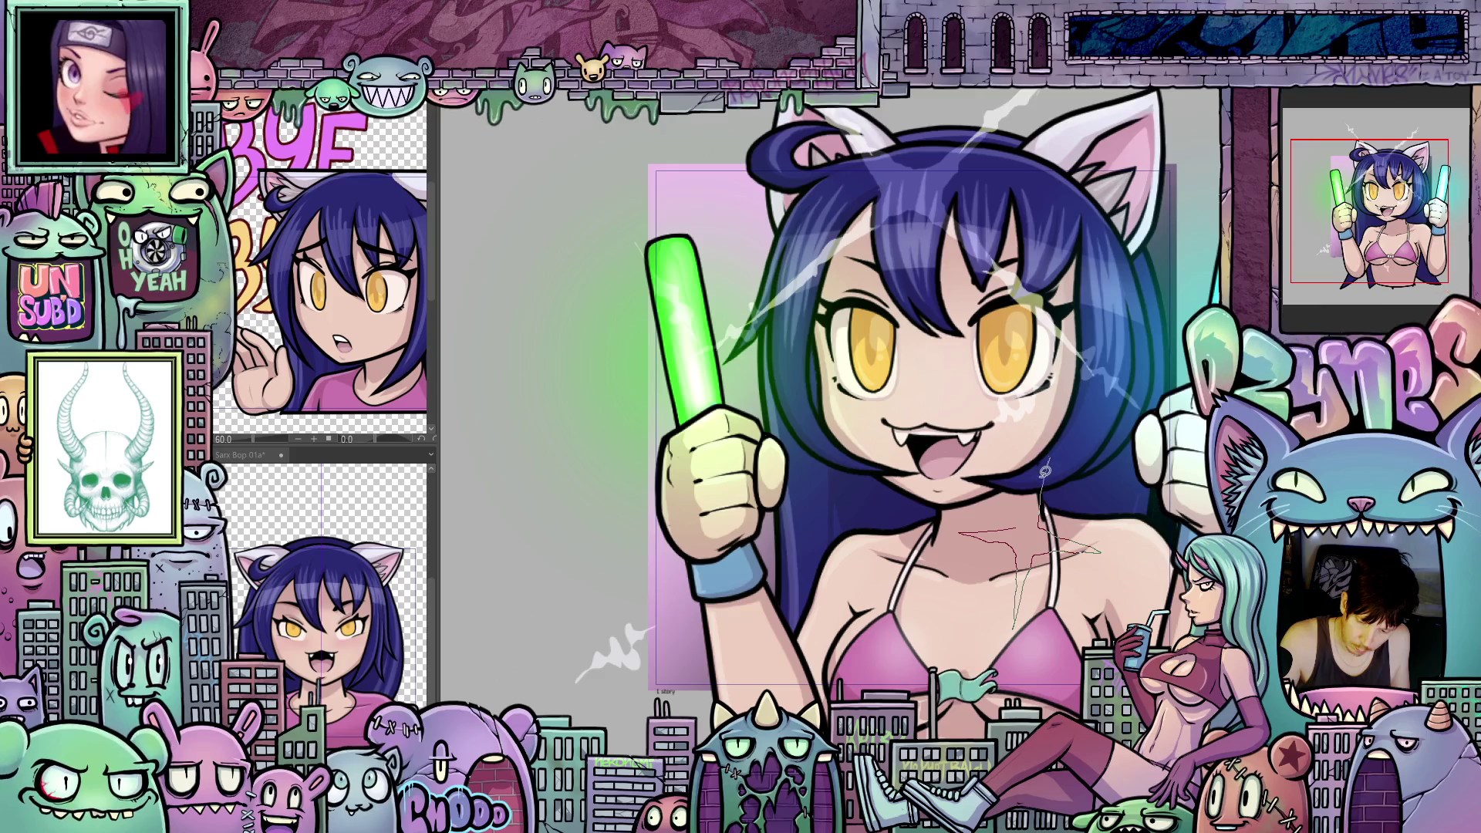
{"action": "key", "text": "ctrl+z"}
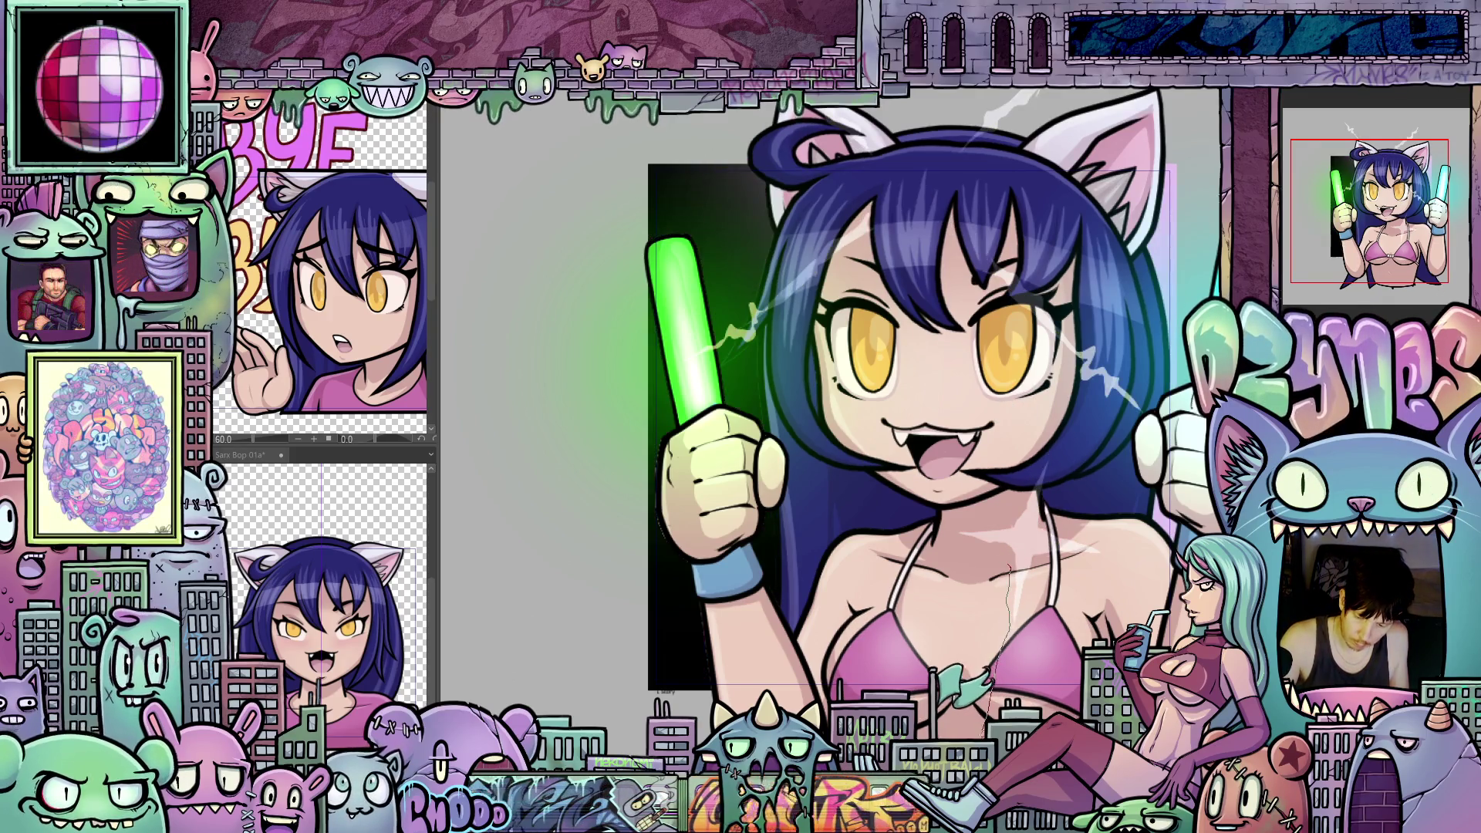
{"action": "left_click_drag", "start_coordinate": [1115, 564], "coordinate": [1098, 543]}
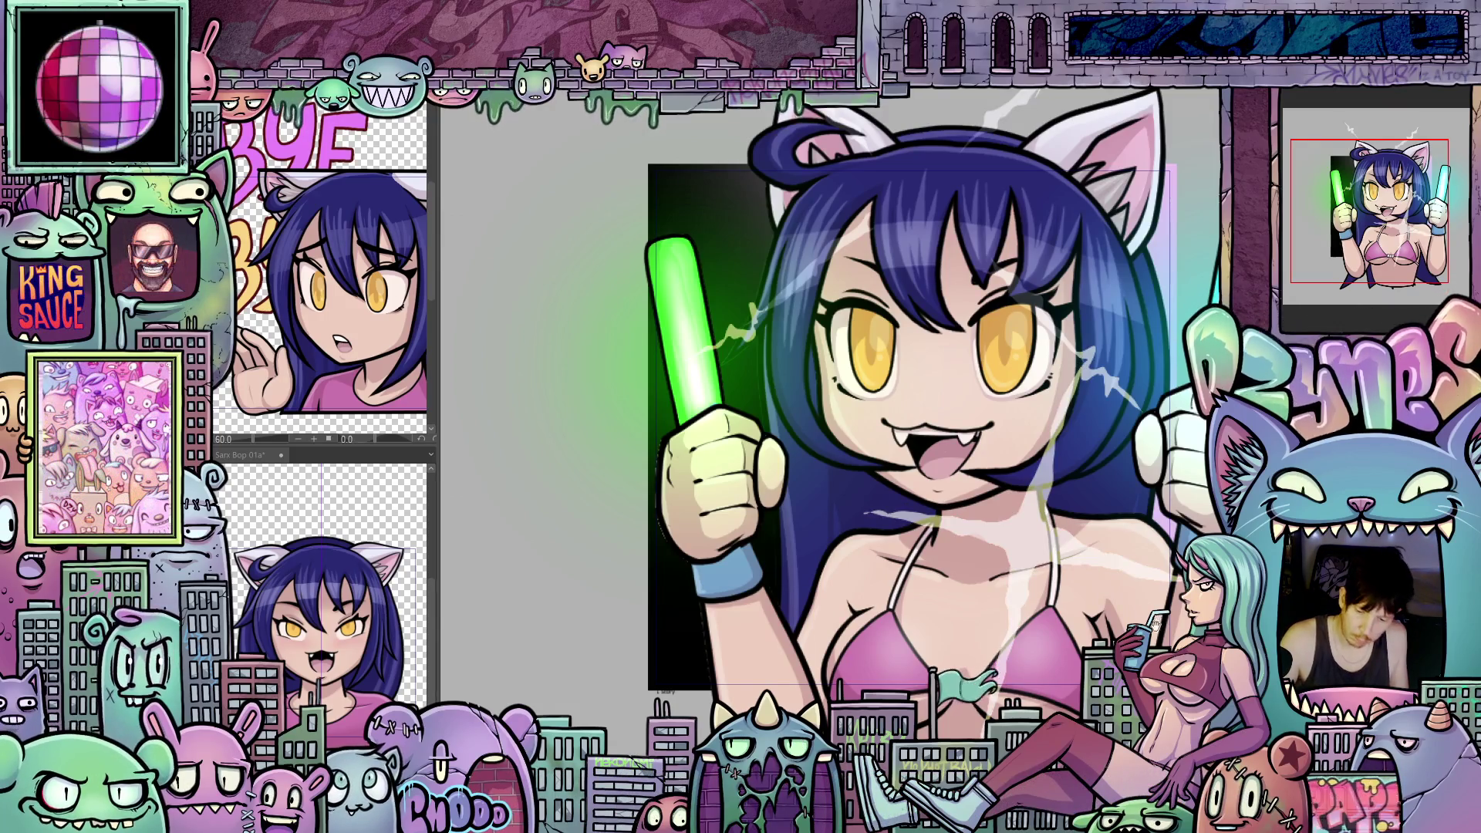
{"action": "mouse_move", "coordinate": [1166, 622]}
{"action": "left_mouse_down"}
{"action": "mouse_move", "coordinate": [1108, 605]}
{"action": "mouse_move", "coordinate": [1136, 590]}
{"action": "left_mouse_up"}
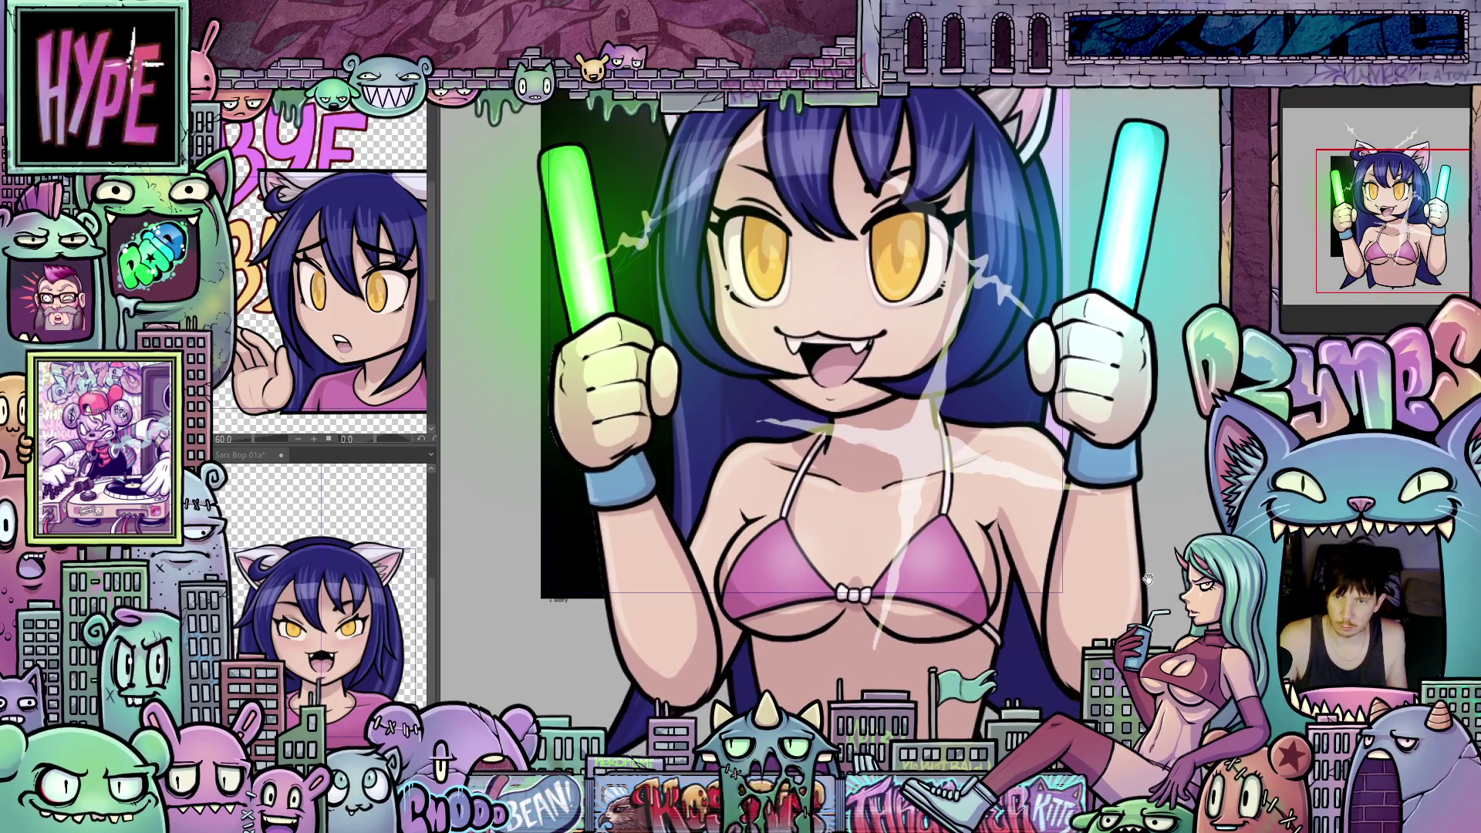
{"action": "mouse_move", "coordinate": [1136, 590]}
{"action": "left_mouse_down"}
{"action": "mouse_move", "coordinate": [1111, 622]}
{"action": "mouse_move", "coordinate": [1143, 598]}
{"action": "mouse_move", "coordinate": [1143, 575]}
{"action": "left_mouse_up"}
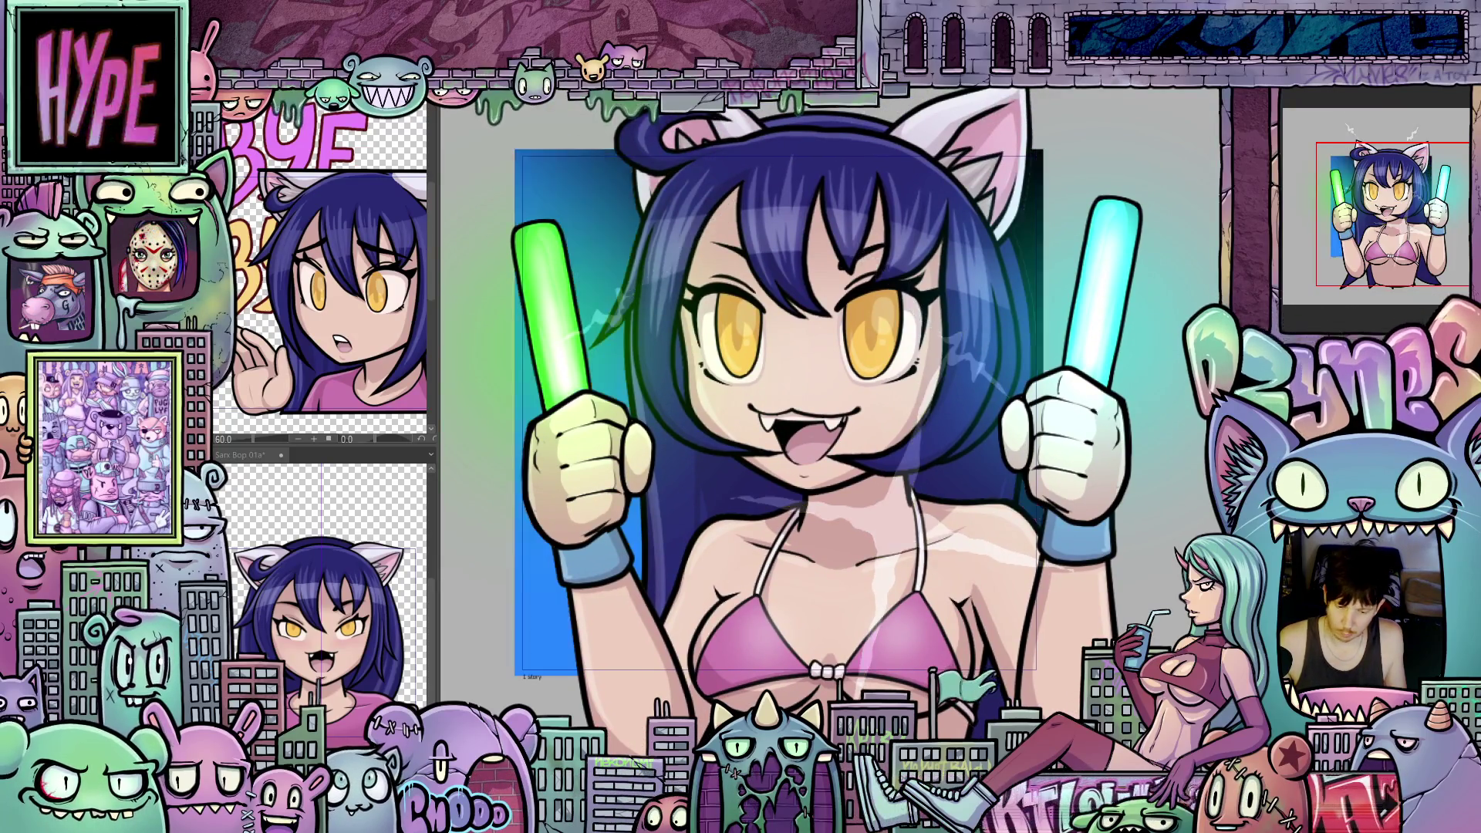
Step: Try streaks across the chest and down the hair, undoing each attempt
{"action": "mouse_move", "coordinate": [869, 605]}
{"action": "left_mouse_down"}
{"action": "mouse_move", "coordinate": [944, 381]}
{"action": "mouse_move", "coordinate": [897, 608]}
{"action": "left_mouse_up"}
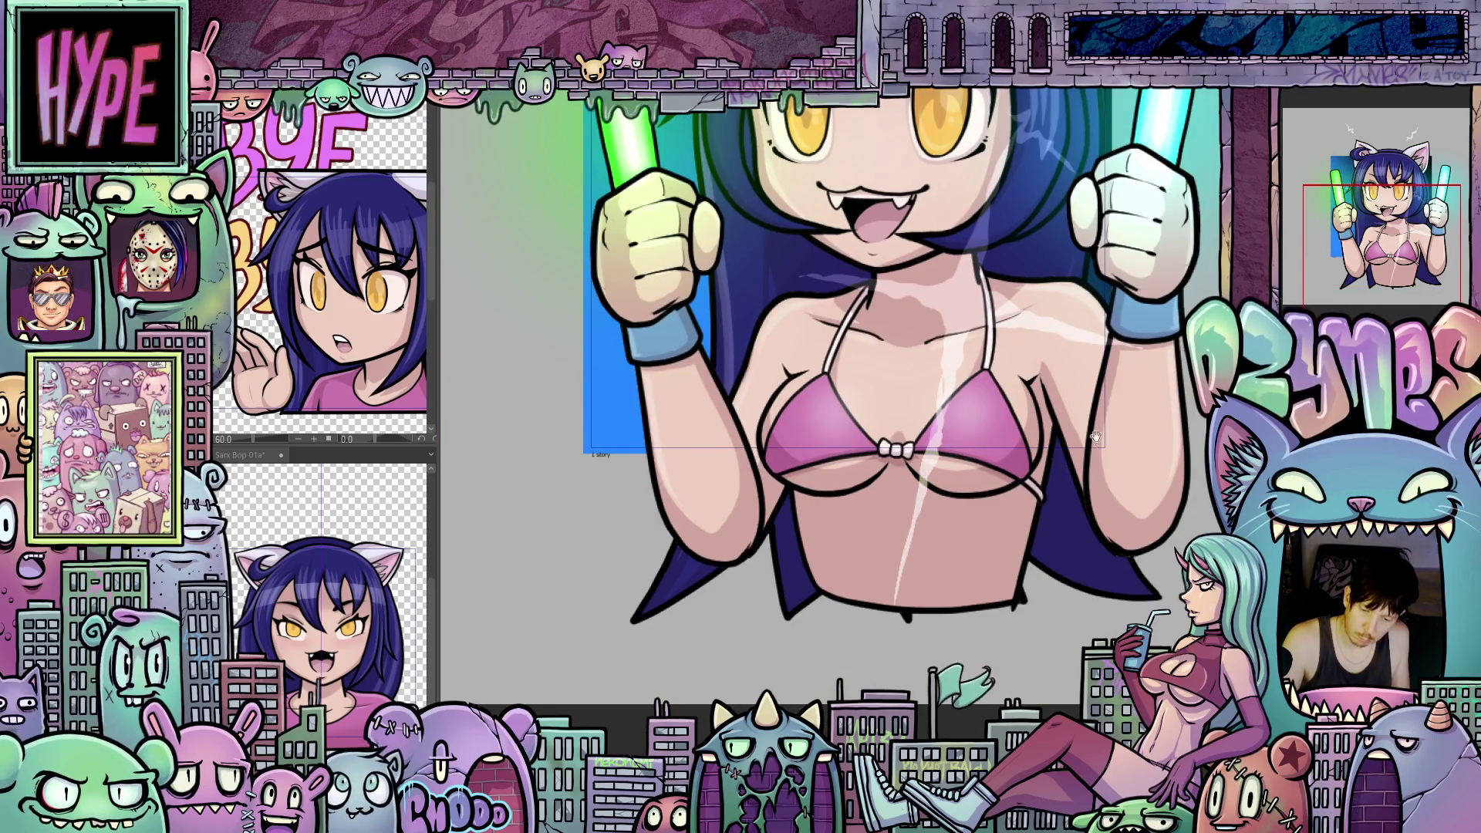
{"action": "scroll", "coordinate": [1095, 436], "scroll_direction": "up", "scroll_amount": 2}
{"action": "left_click_drag", "start_coordinate": [952, 446], "coordinate": [1143, 487]}
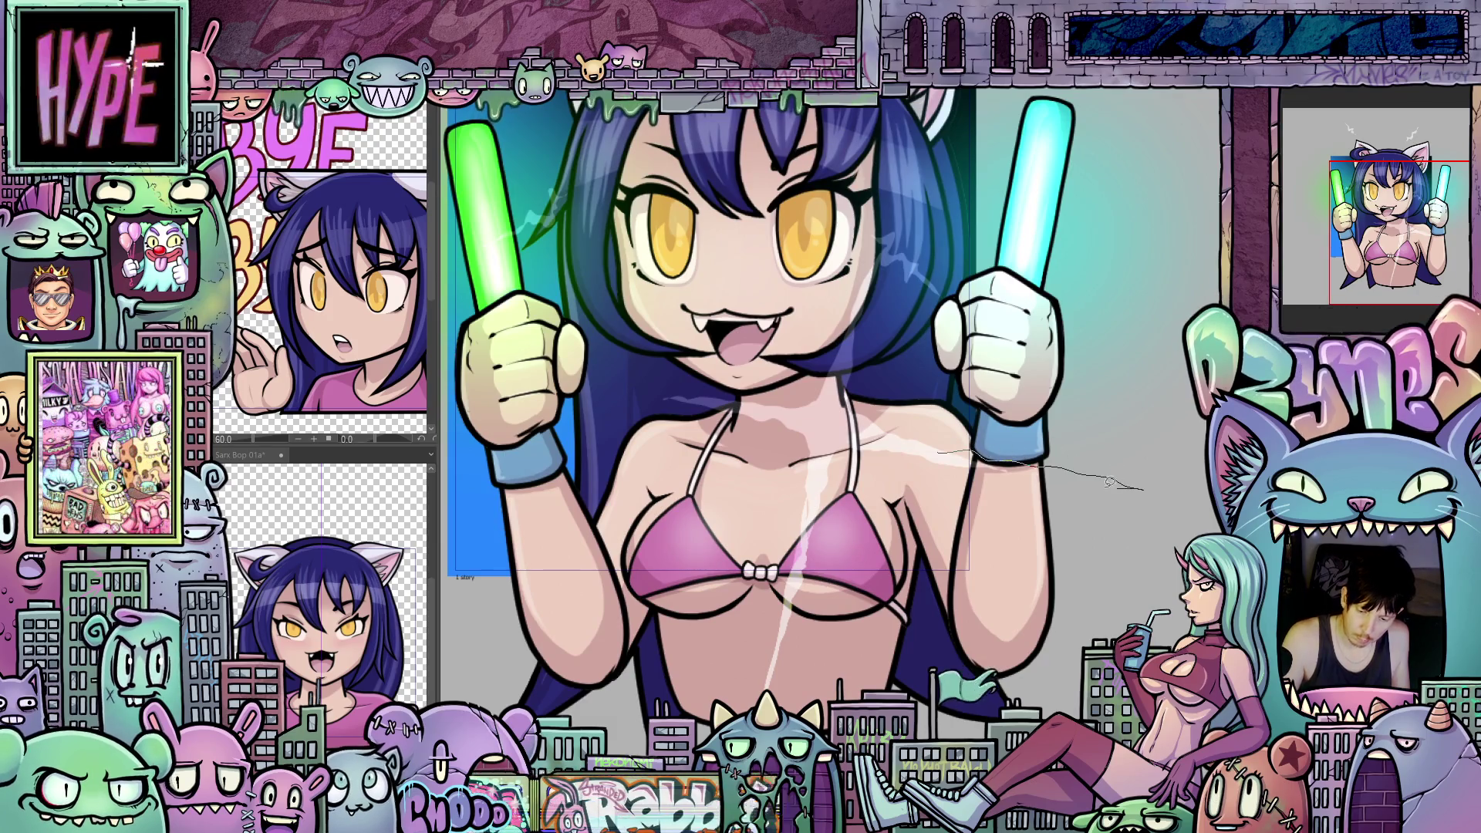
{"action": "key", "text": "ctrl+z"}
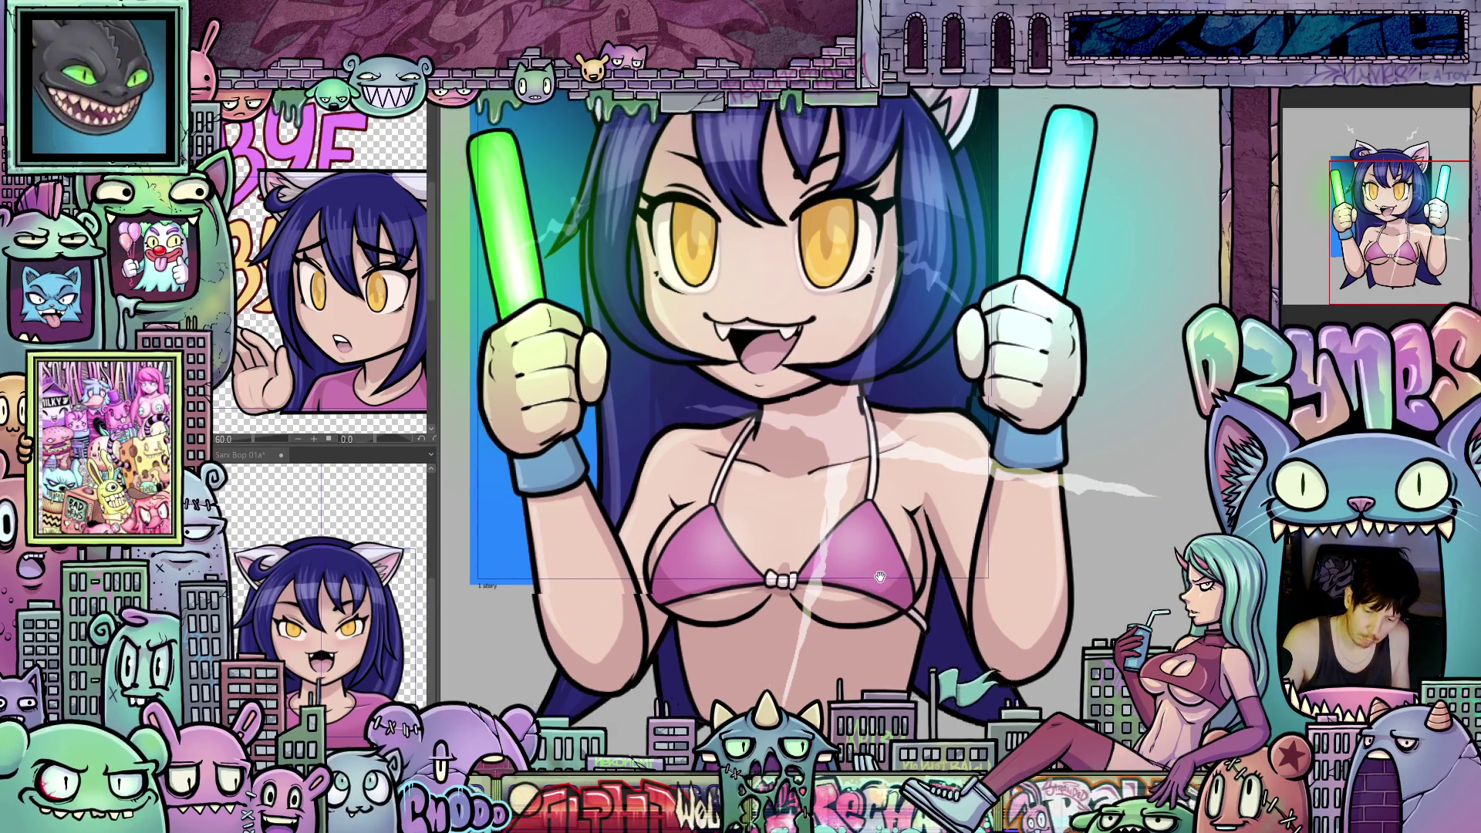
{"action": "left_click_drag", "start_coordinate": [723, 397], "coordinate": [897, 455]}
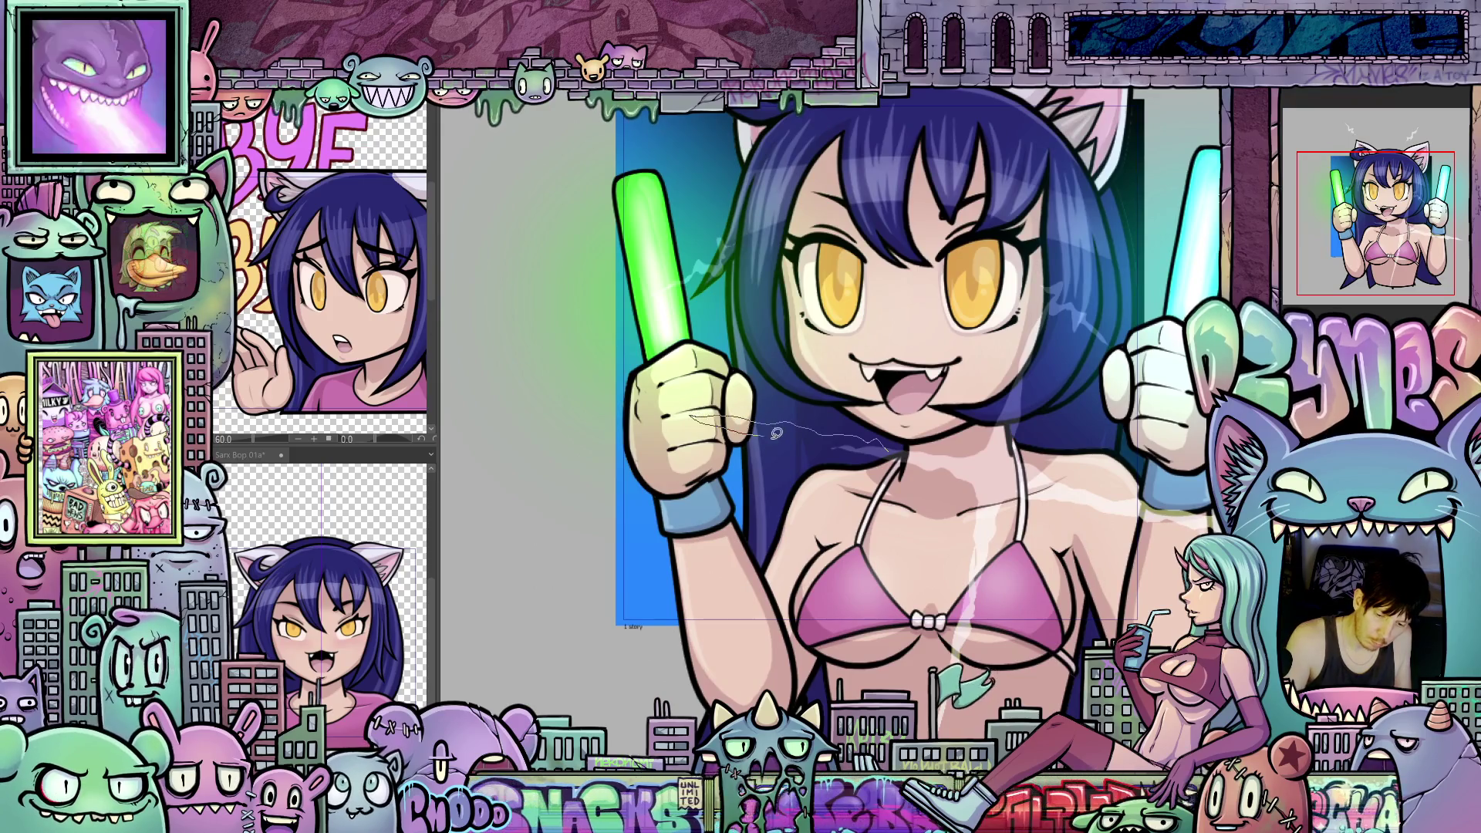
{"action": "scroll", "coordinate": [936, 425], "scroll_direction": "up", "scroll_amount": 3}
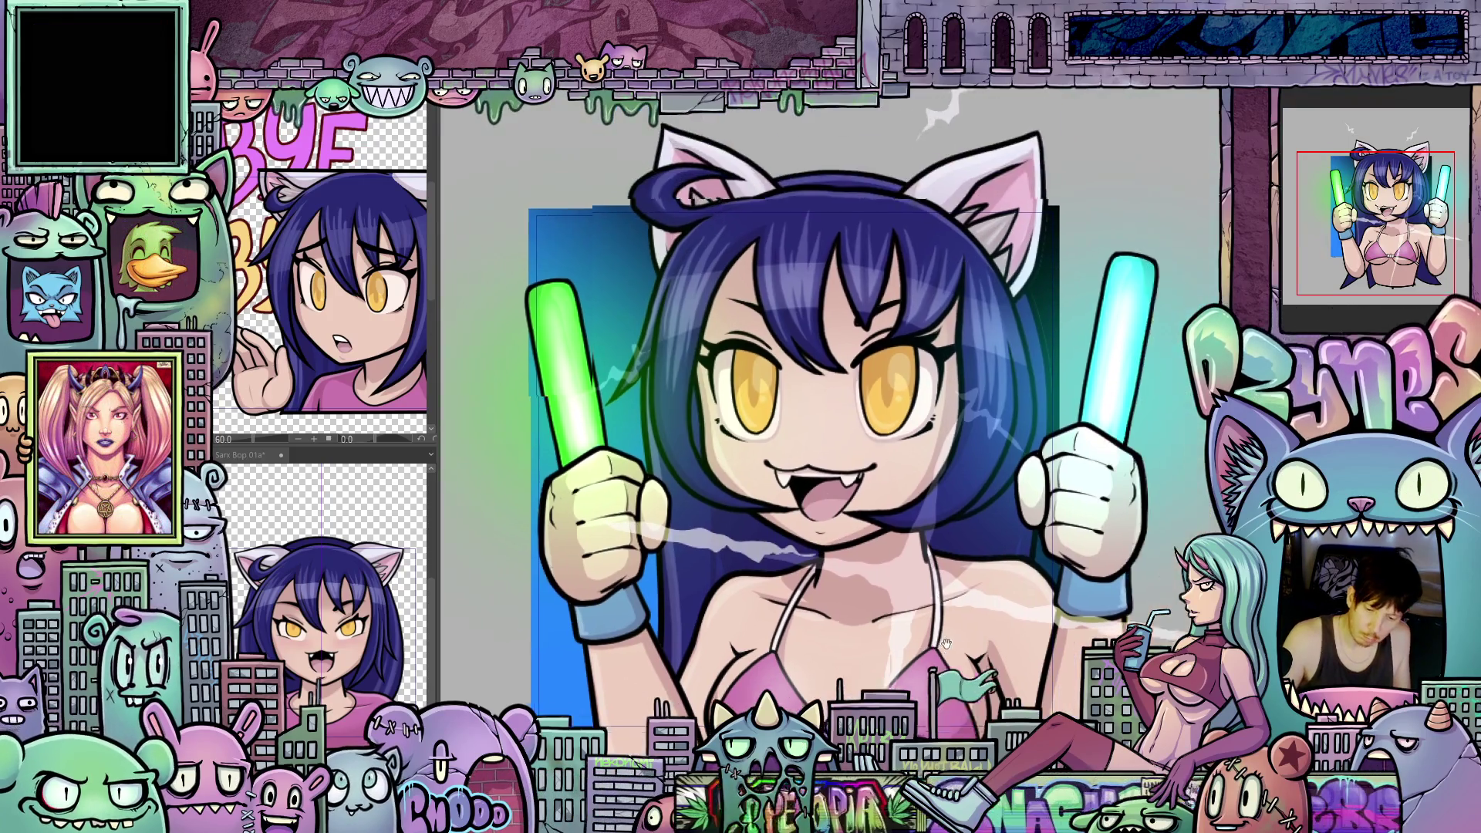
{"action": "scroll", "coordinate": [937, 426], "scroll_direction": "right", "scroll_amount": 2}
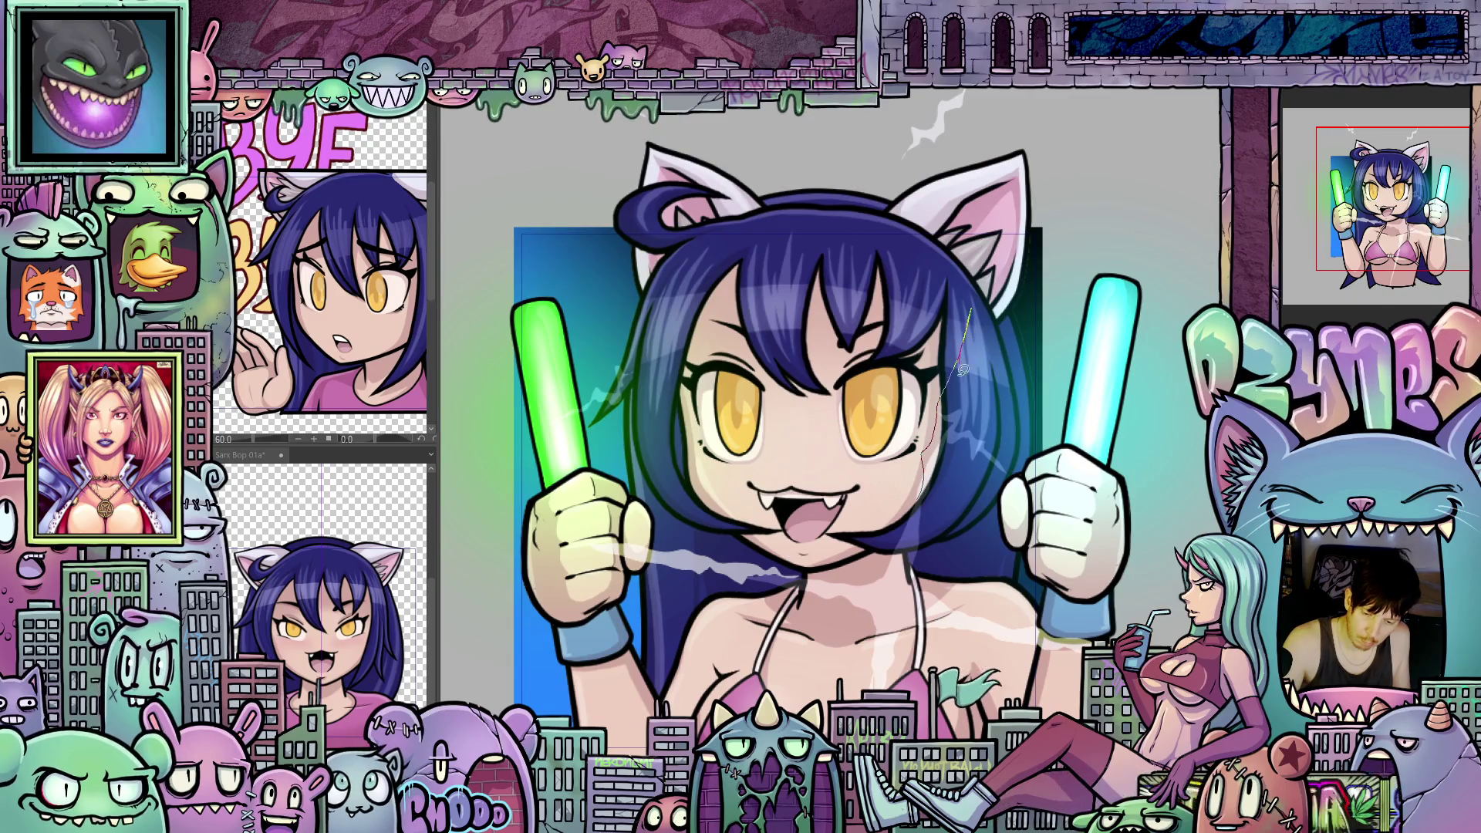
{"action": "left_click_drag", "start_coordinate": [961, 368], "coordinate": [943, 434]}
{"action": "scroll", "coordinate": [931, 479], "scroll_direction": "down", "scroll_amount": 3}
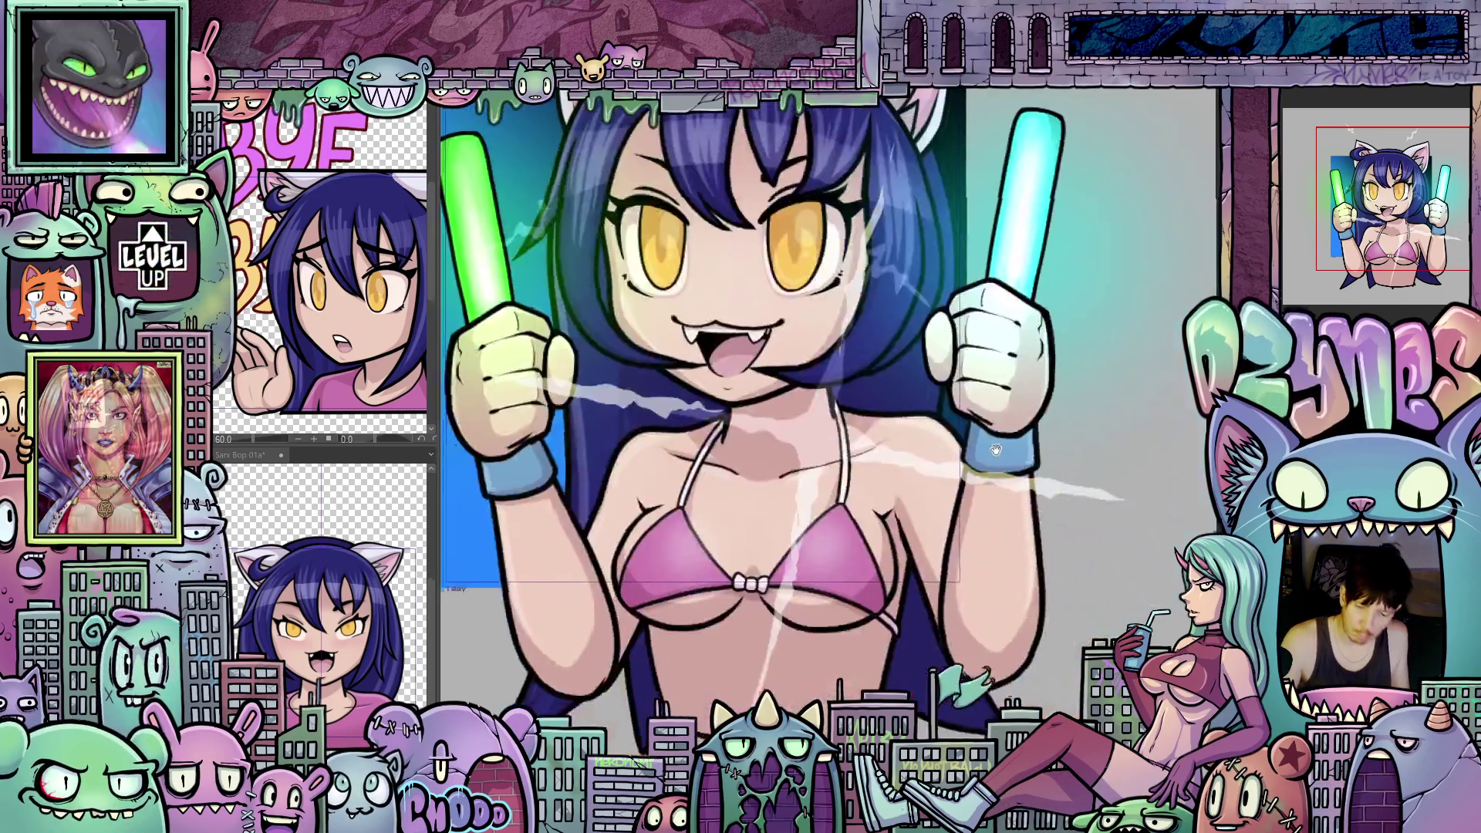
{"action": "scroll", "coordinate": [1097, 504], "scroll_direction": "right", "scroll_amount": 2}
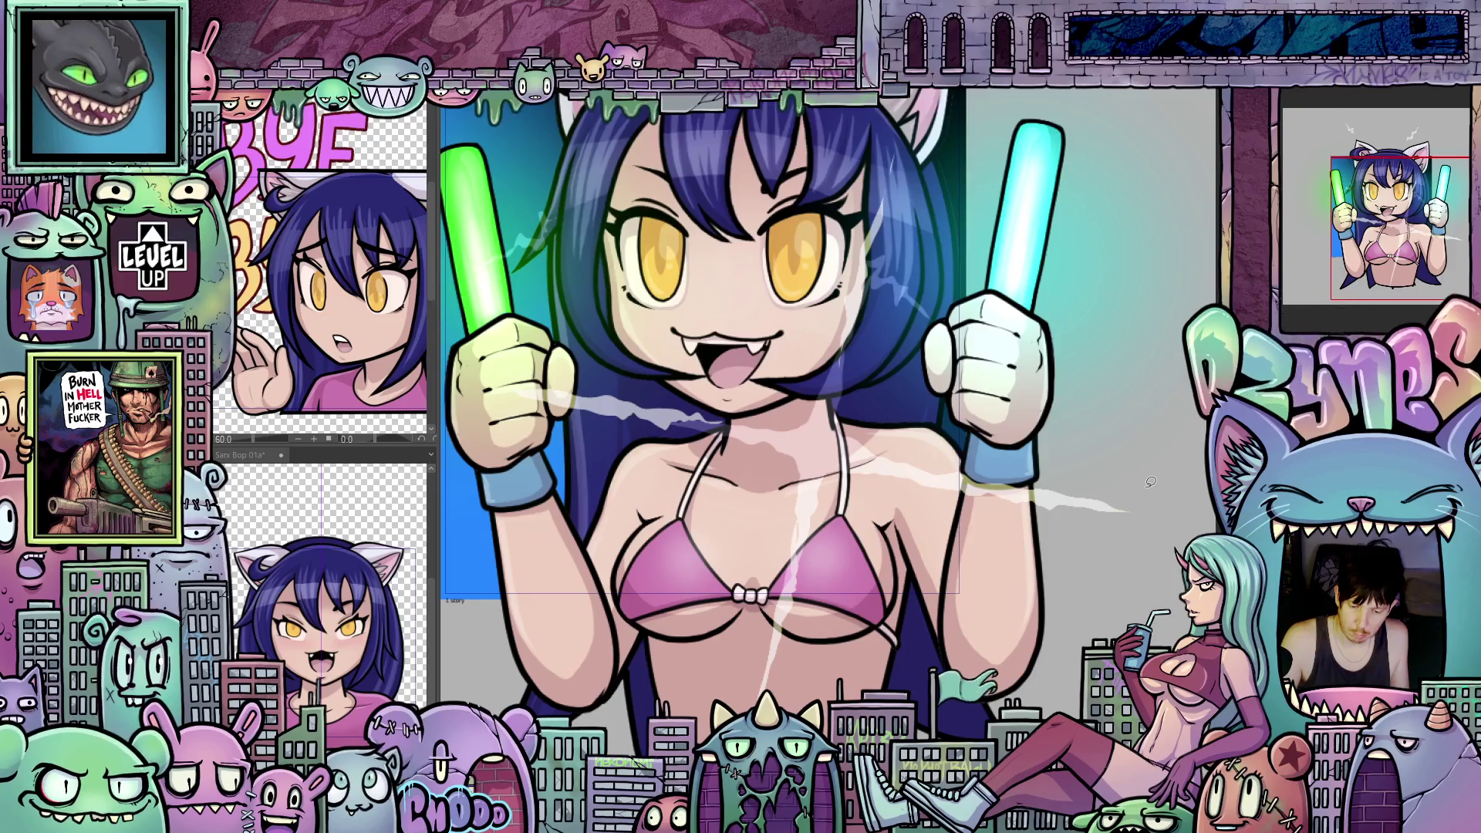
{"action": "key", "text": "ctrl+z"}
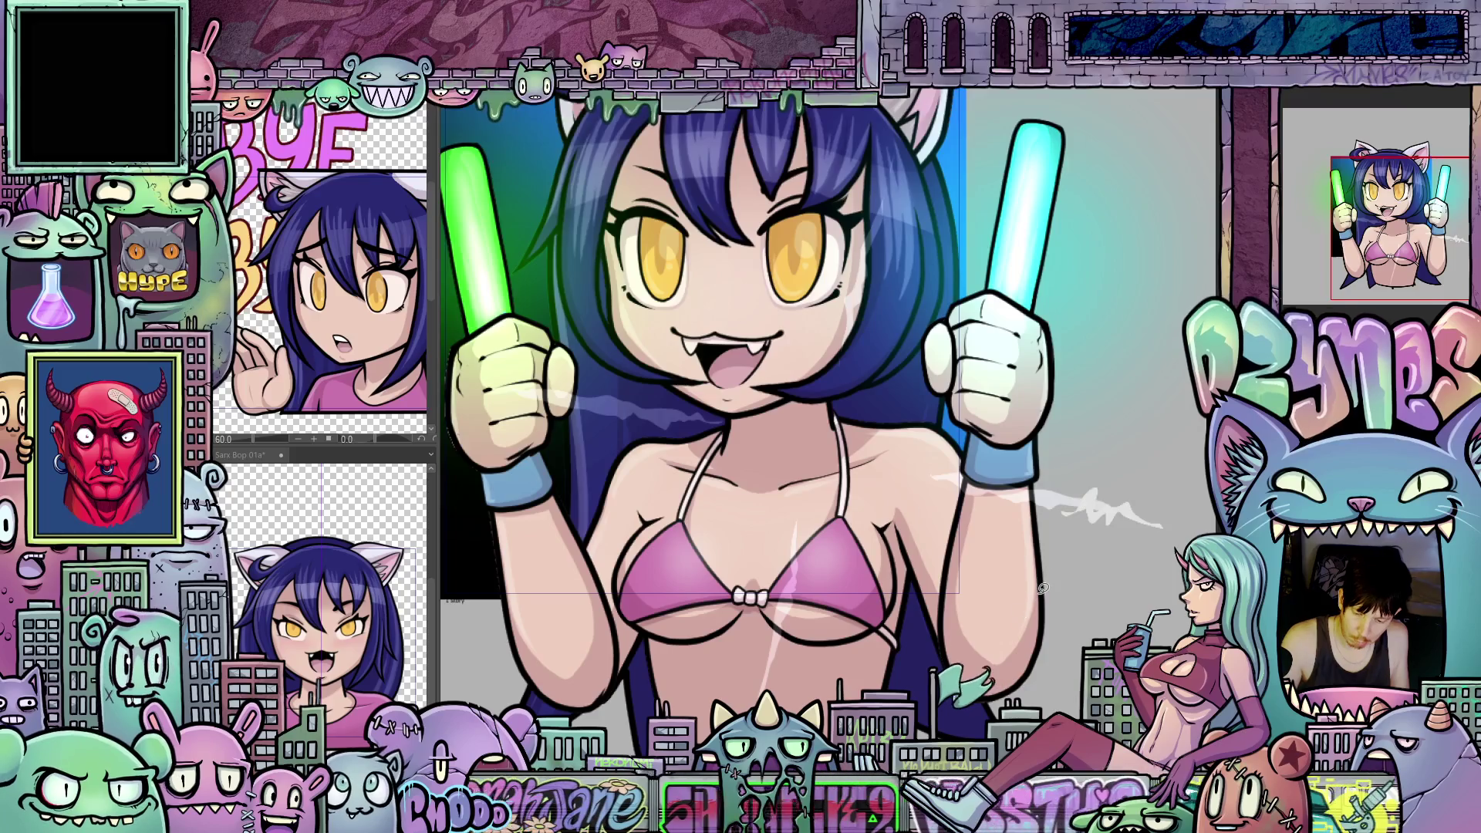
{"action": "scroll", "coordinate": [1036, 588], "scroll_direction": "down", "scroll_amount": 3}
{"action": "scroll", "coordinate": [934, 548], "scroll_direction": "left", "scroll_amount": 3}
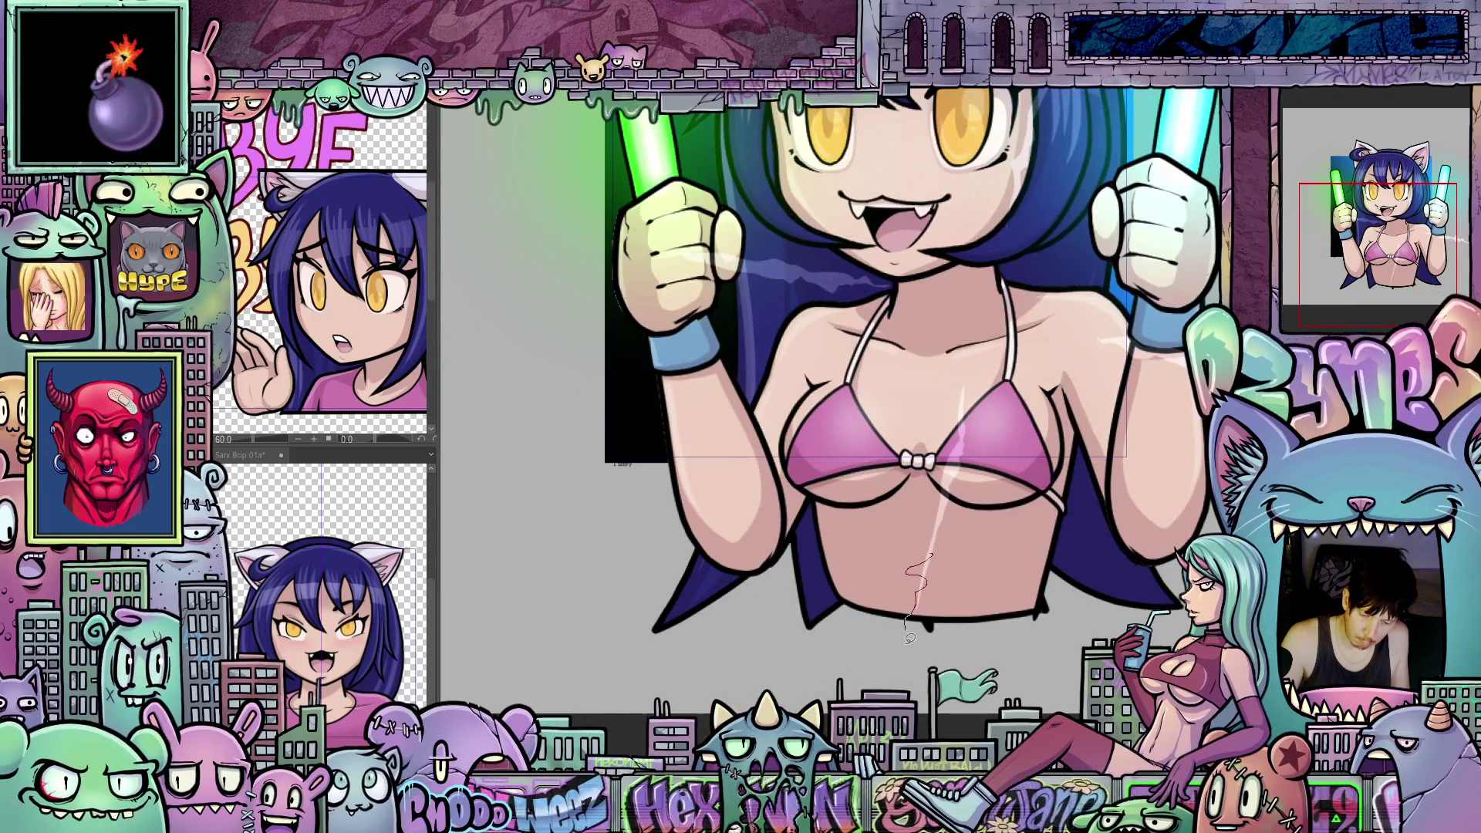
Step: Sketch a streak down the torso and a spark beside the ear, checking the gradient layer
{"action": "left_click_drag", "start_coordinate": [920, 569], "coordinate": [899, 675]}
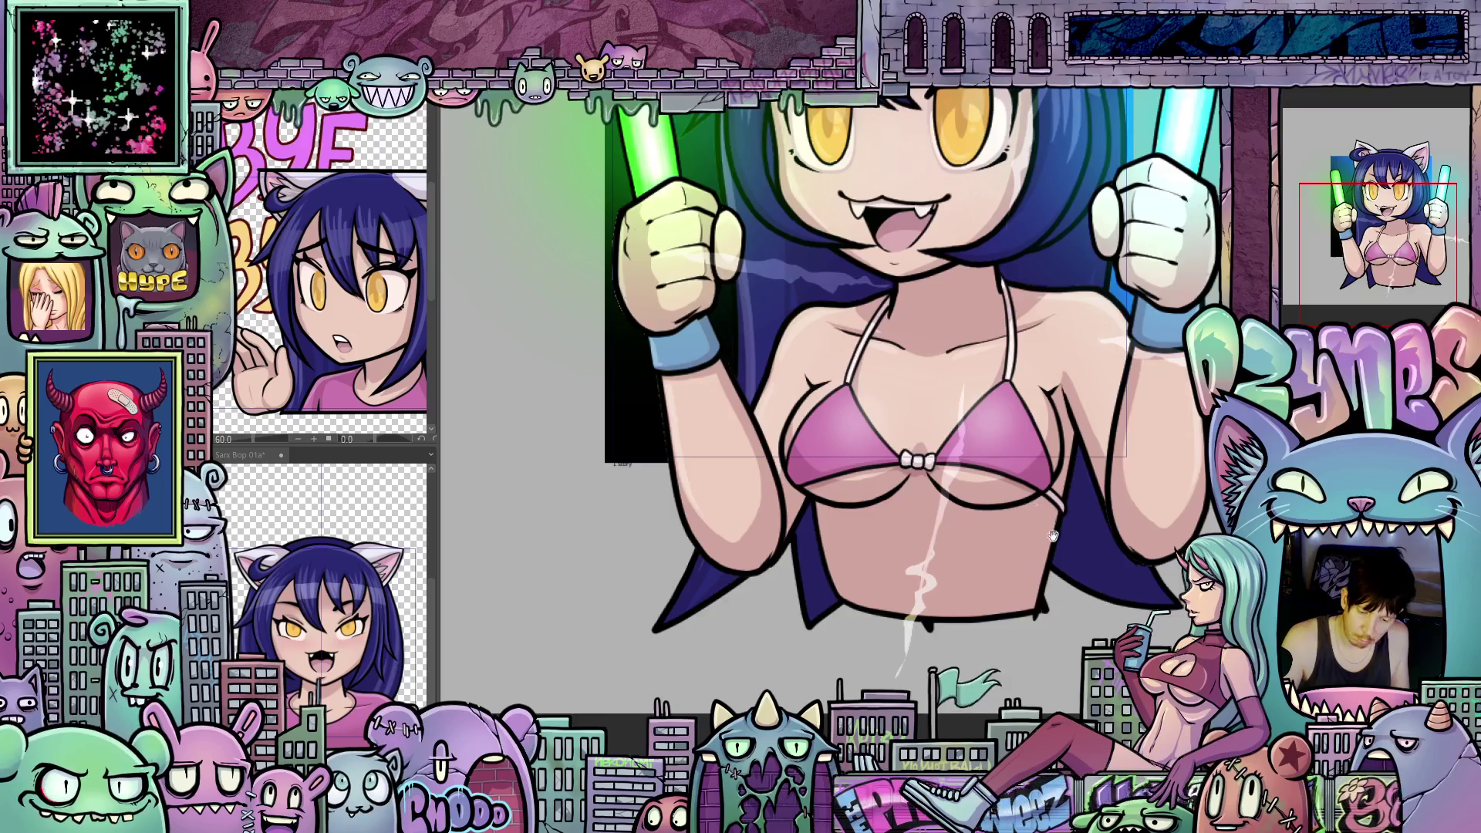
{"action": "scroll", "coordinate": [1054, 537], "scroll_direction": "up", "scroll_amount": 5}
{"action": "scroll", "coordinate": [1018, 527], "scroll_direction": "right", "scroll_amount": 2}
{"action": "scroll", "coordinate": [965, 510], "scroll_direction": "up", "scroll_amount": 1}
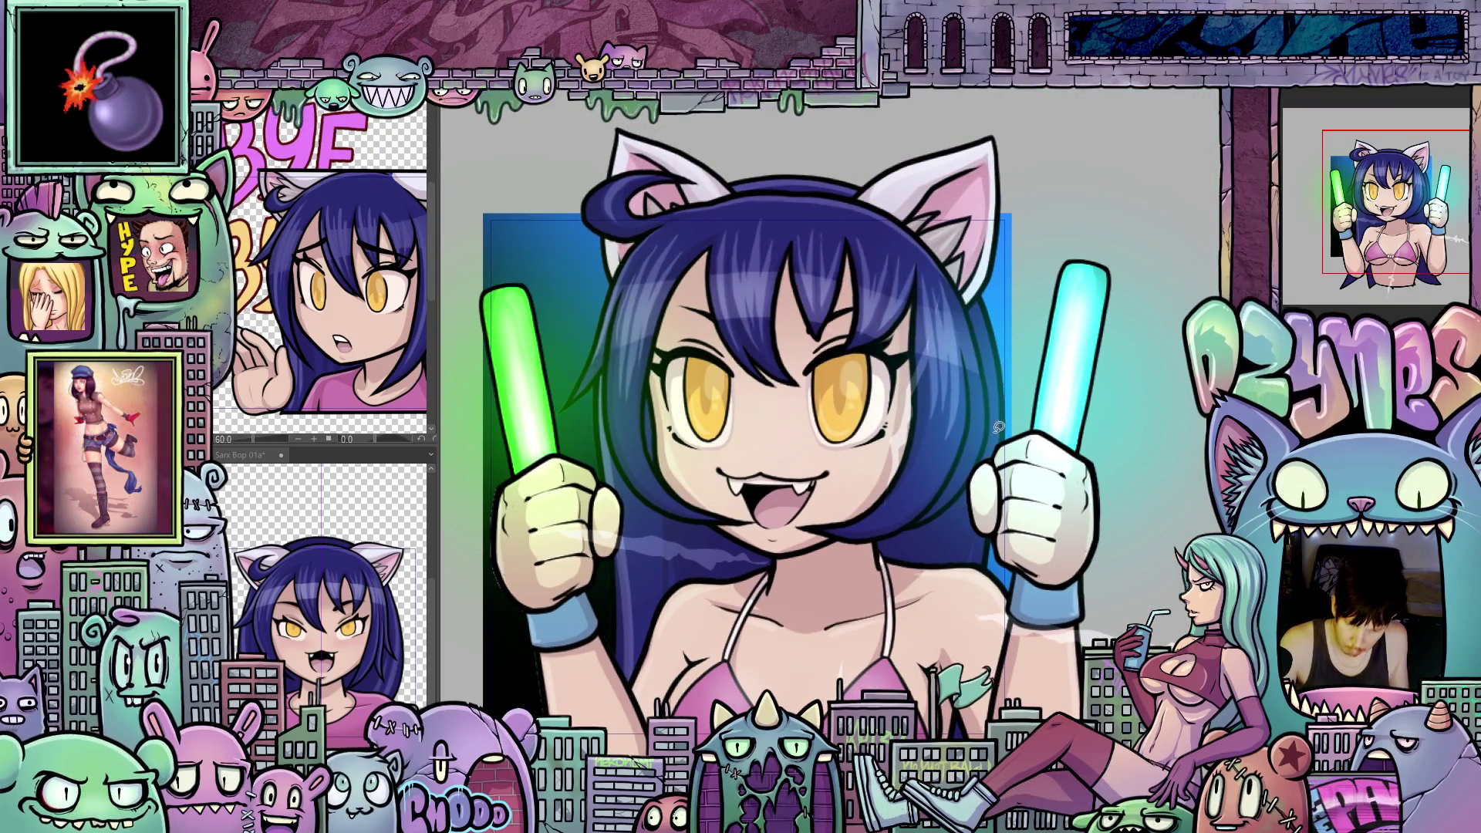
{"action": "scroll", "coordinate": [1003, 440], "scroll_direction": "up", "scroll_amount": 2}
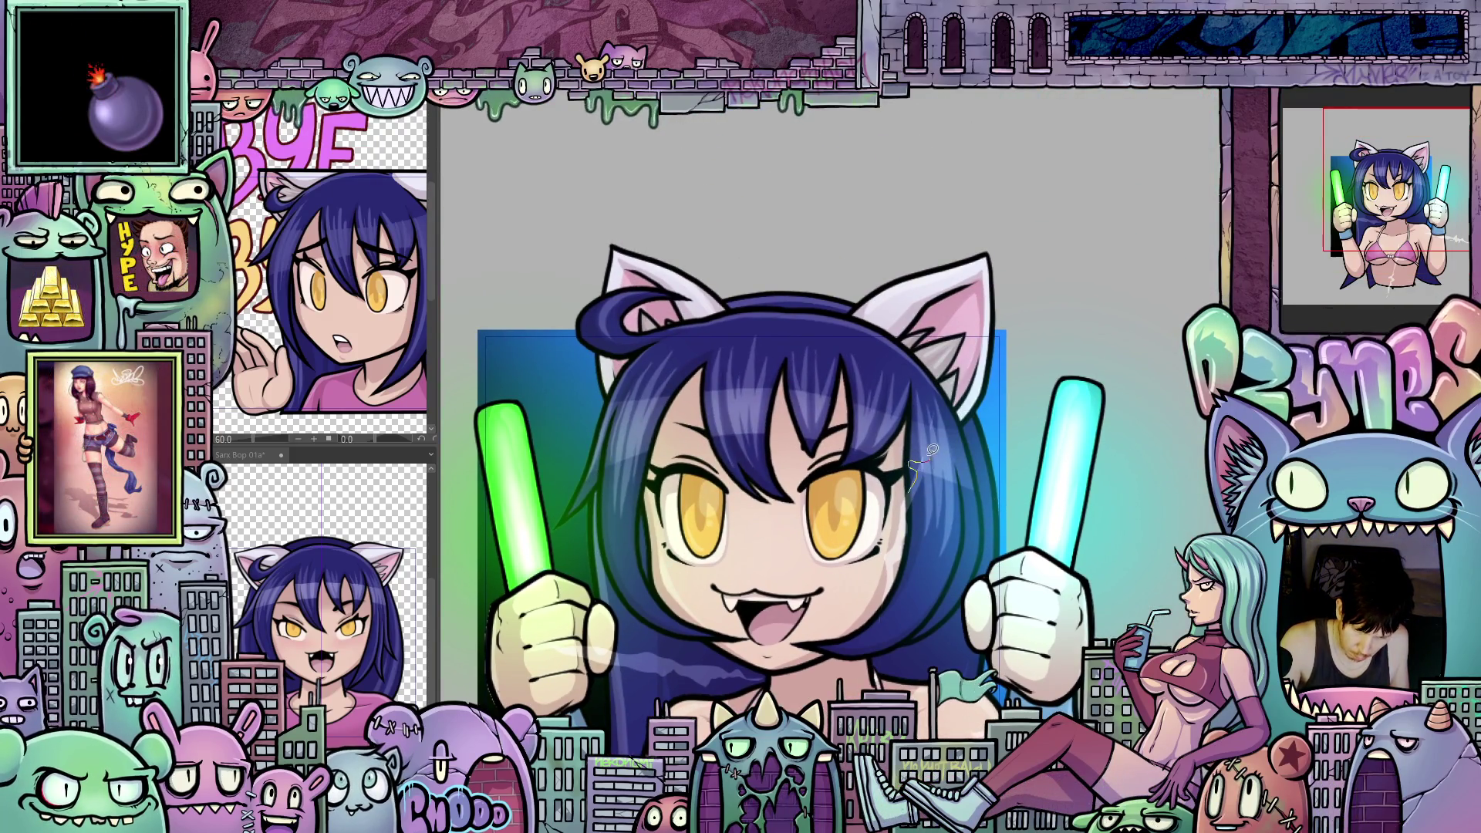
{"action": "left_click_drag", "start_coordinate": [929, 454], "coordinate": [938, 397]}
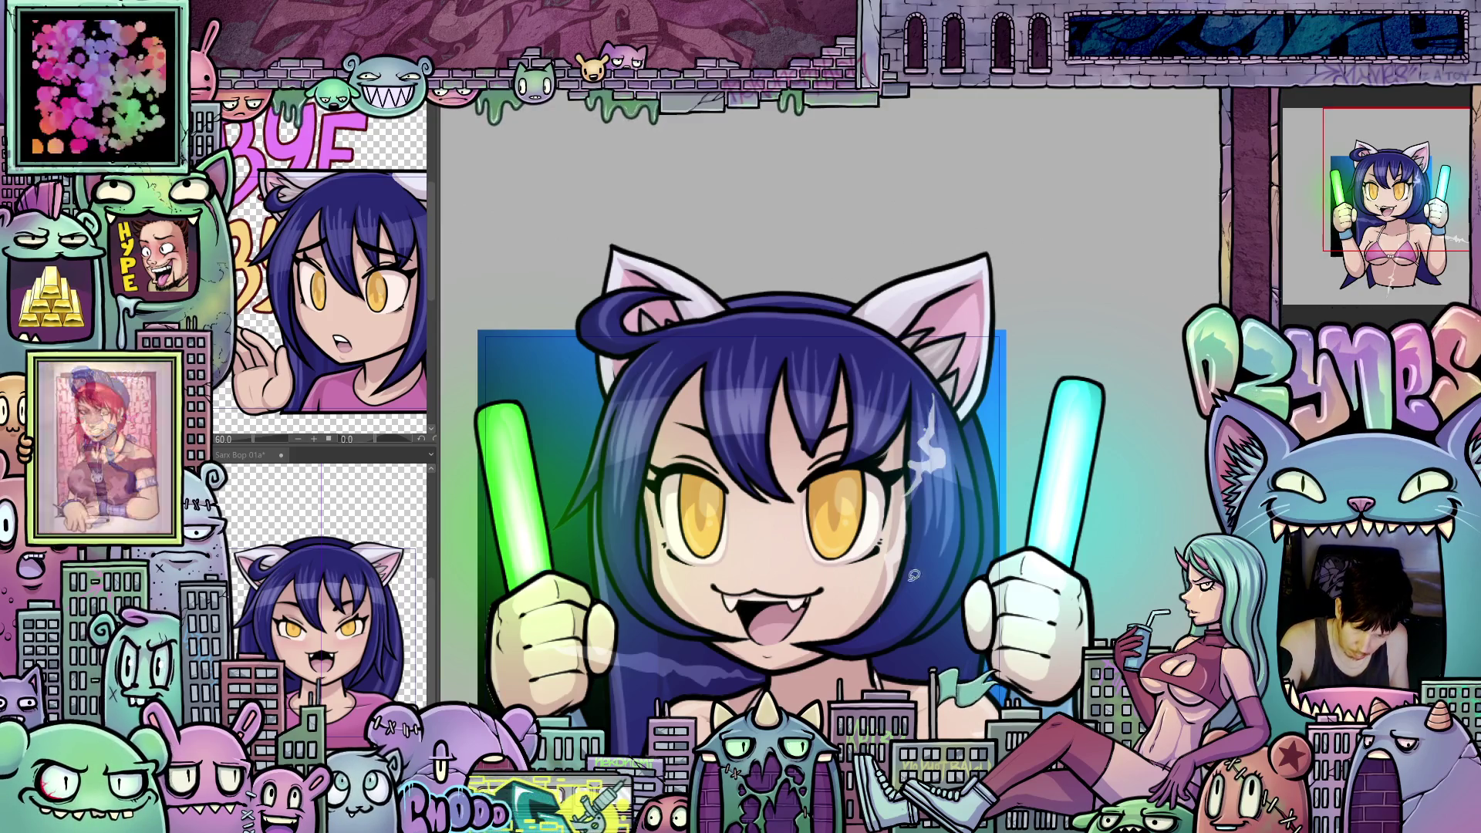
{"action": "scroll", "coordinate": [932, 466], "scroll_direction": "down", "scroll_amount": 2}
{"action": "scroll", "coordinate": [914, 474], "scroll_direction": "left", "scroll_amount": 3}
{"action": "scroll", "coordinate": [837, 517], "scroll_direction": "left", "scroll_amount": 1}
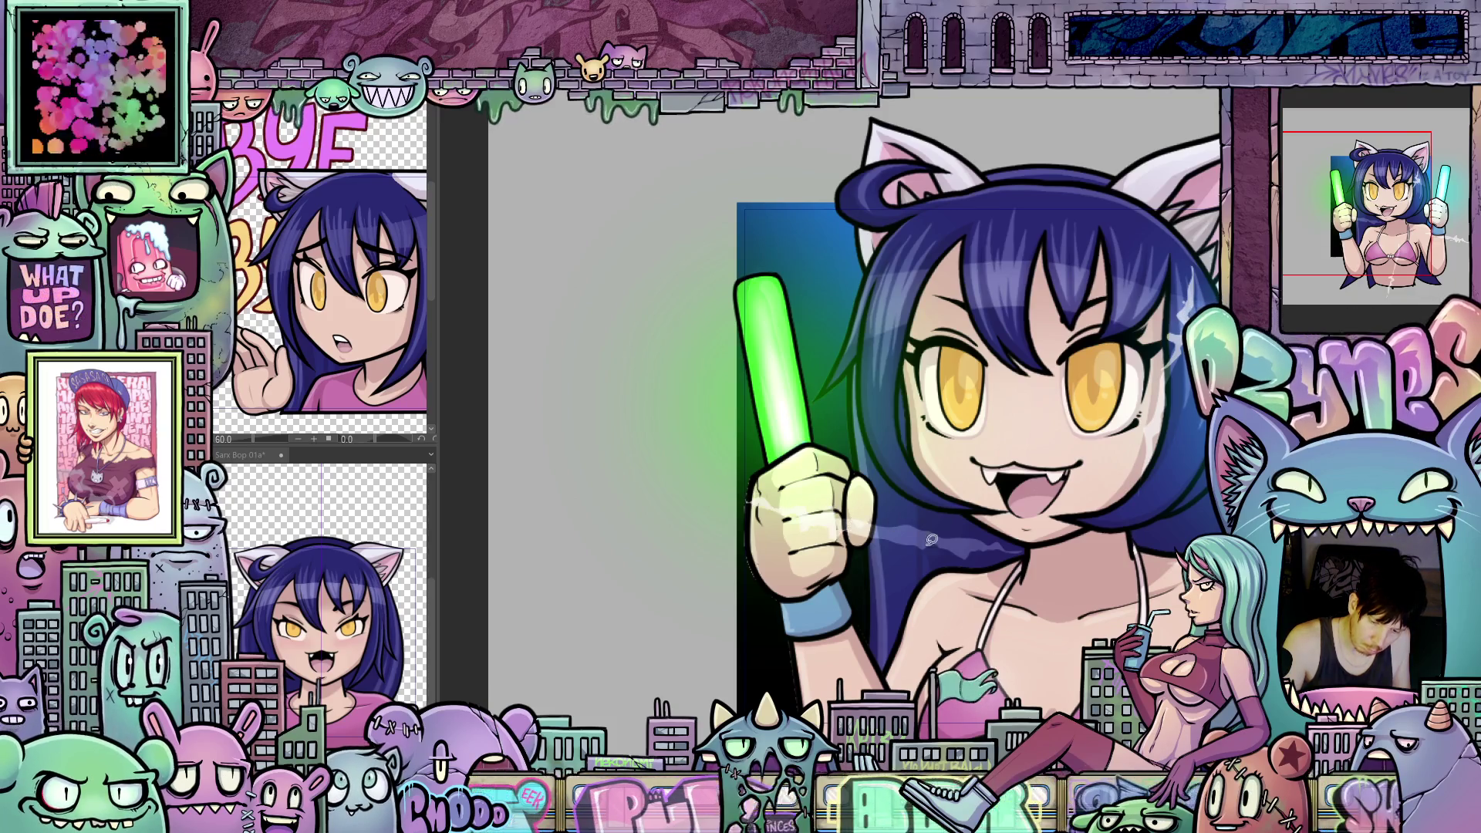
{"action": "scroll", "coordinate": [931, 539], "scroll_direction": "down", "scroll_amount": 2}
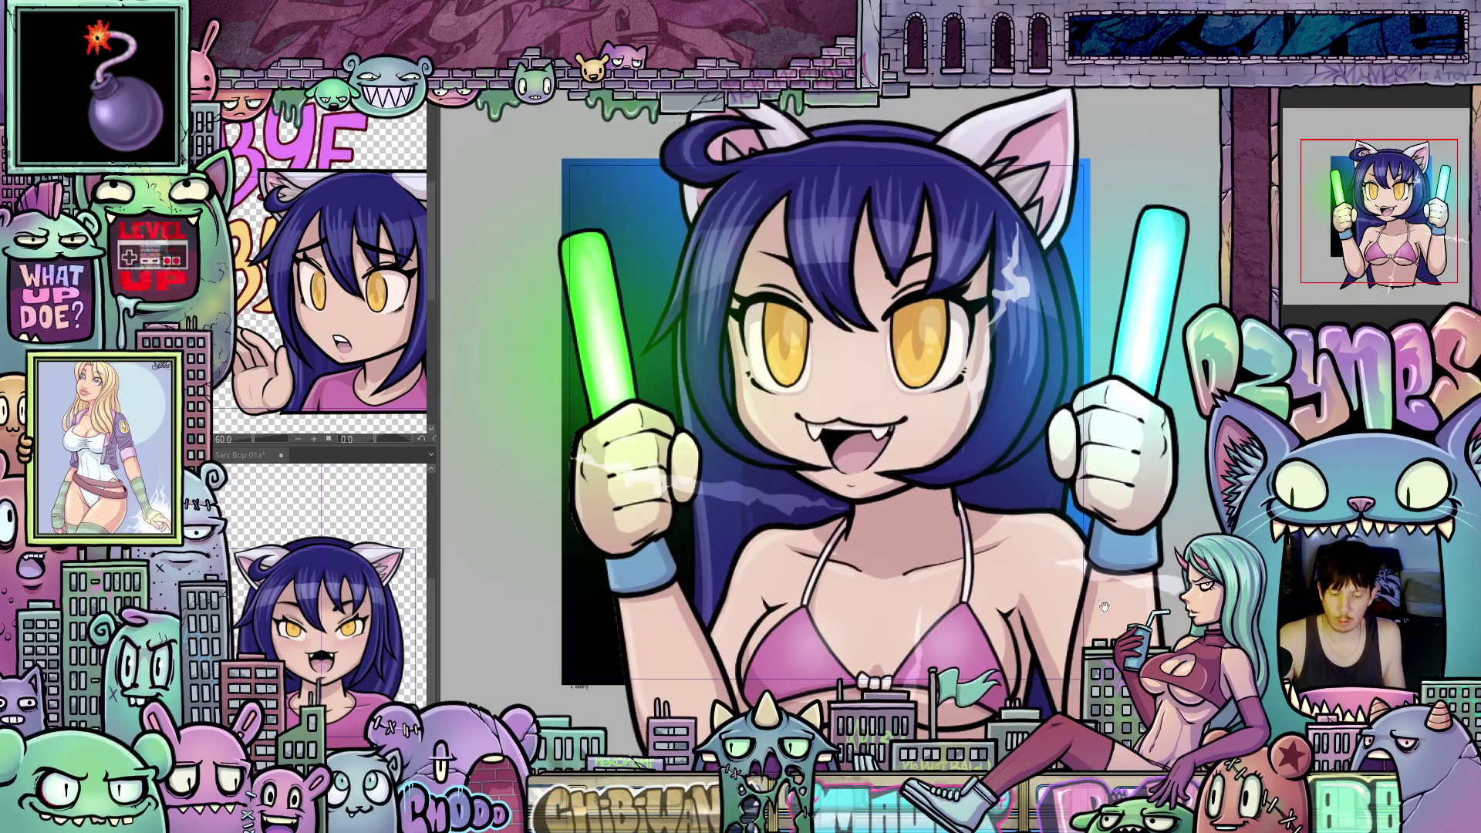
{"action": "scroll", "coordinate": [1102, 606], "scroll_direction": "right", "scroll_amount": 2}
{"action": "scroll", "coordinate": [1128, 568], "scroll_direction": "down", "scroll_amount": 1}
{"action": "key", "text": "ctrl+z"}
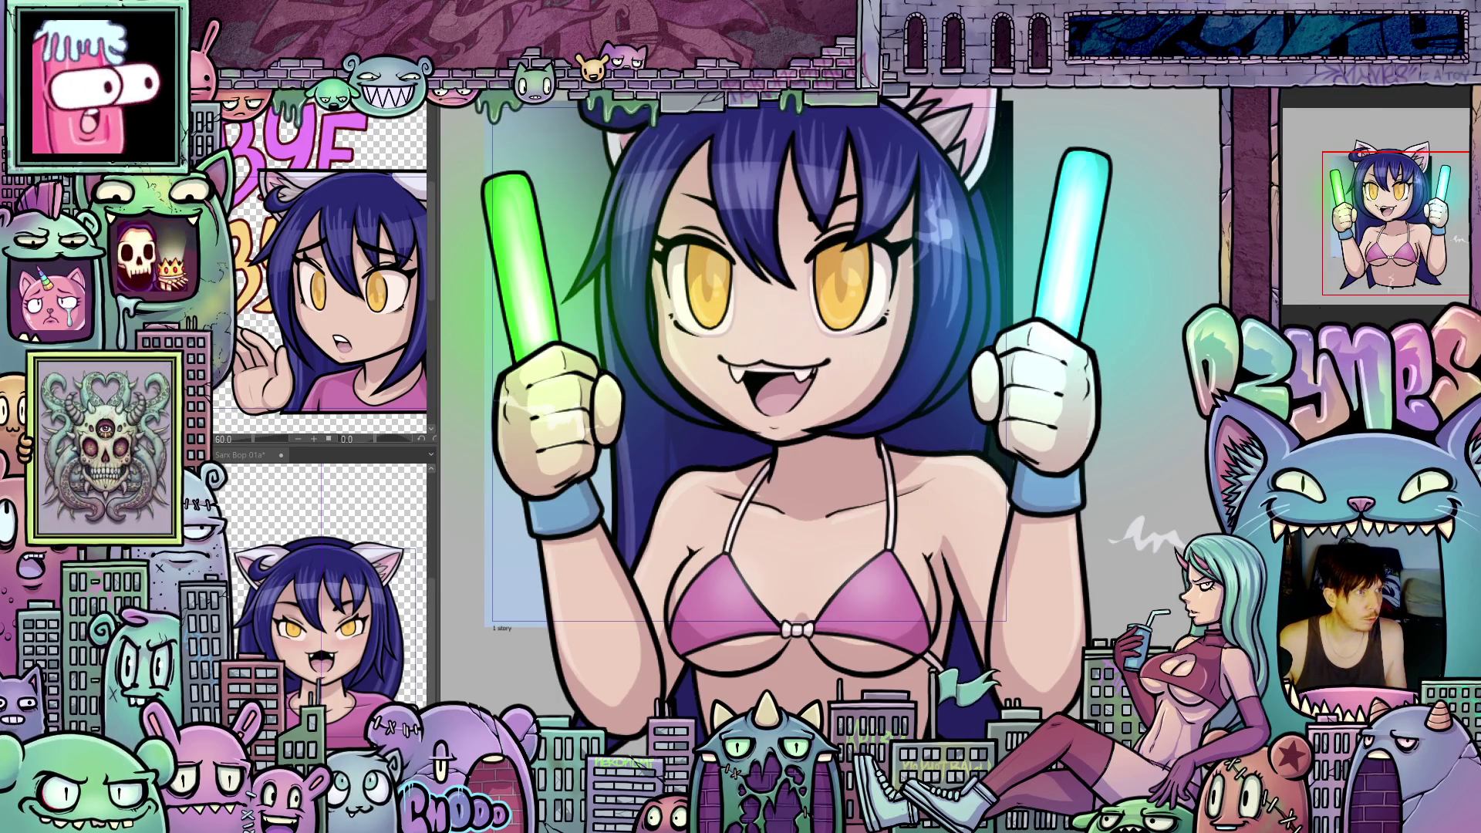
{"action": "key", "text": "ctrl+y"}
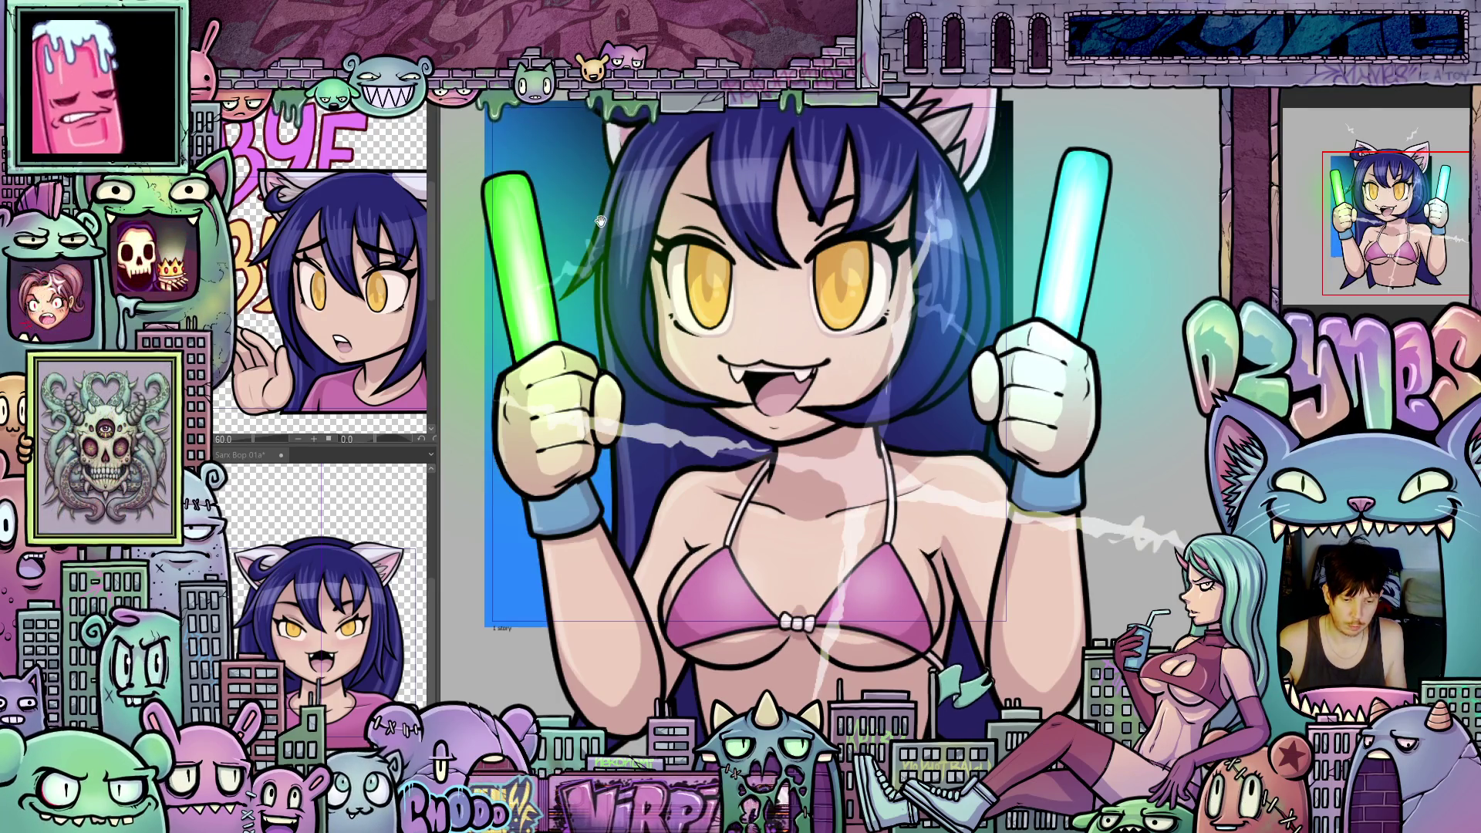
Step: Draw white lightning strokes to the left of the character's hair
{"action": "left_click_drag", "start_coordinate": [601, 220], "coordinate": [715, 440]}
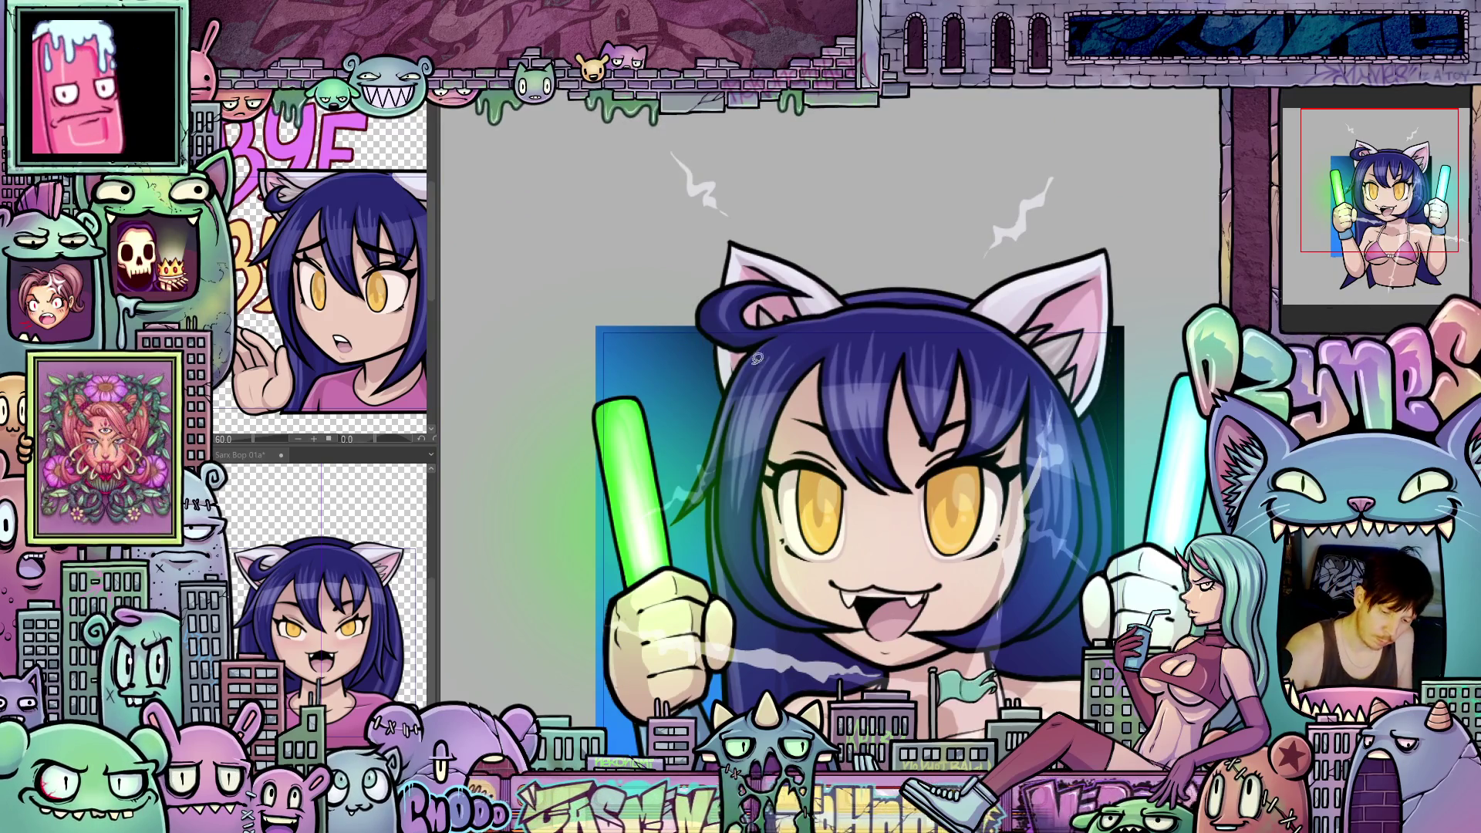
{"action": "left_click_drag", "start_coordinate": [679, 377], "coordinate": [721, 462]}
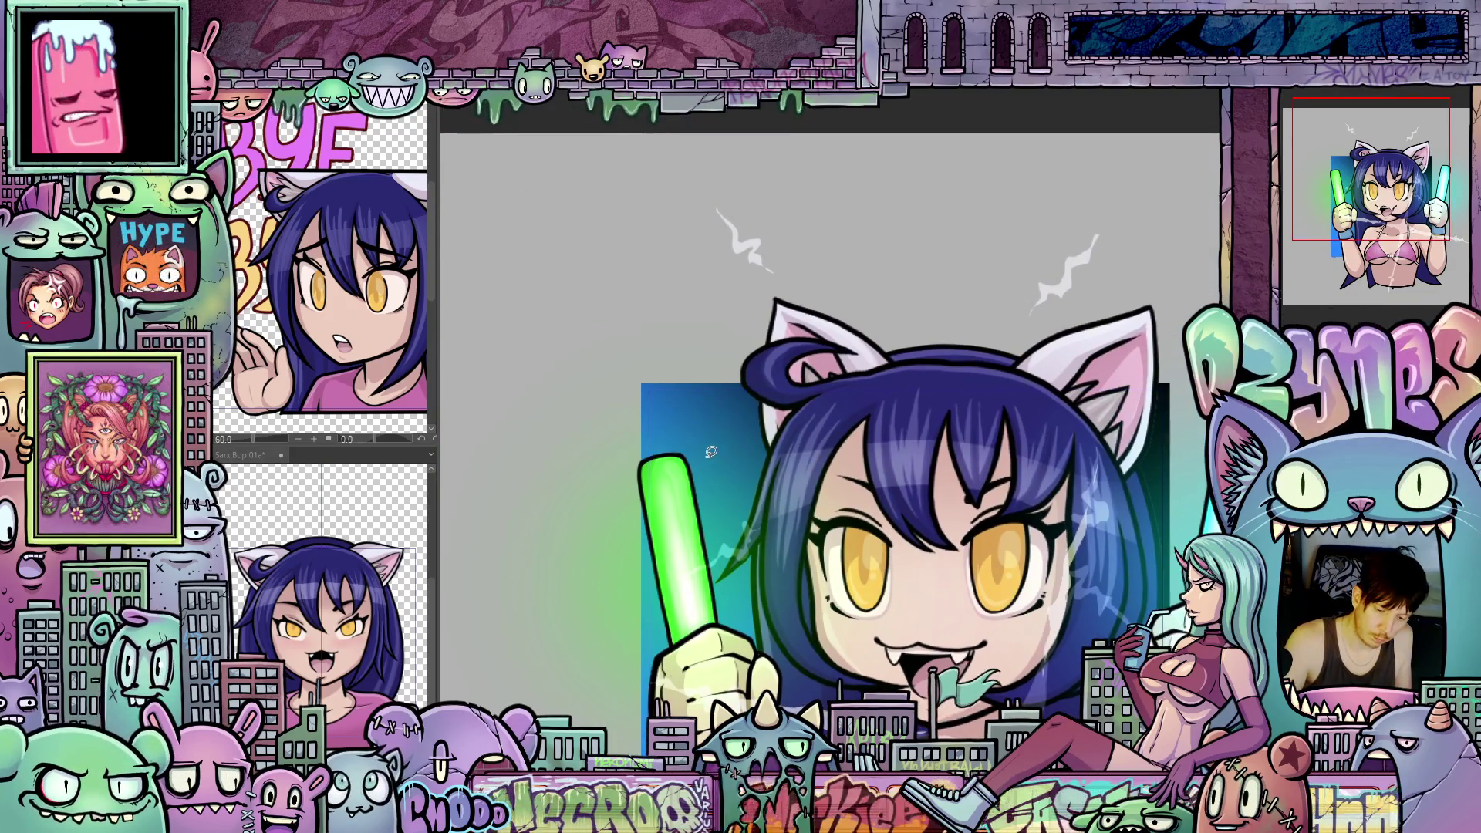
{"action": "left_click_drag", "start_coordinate": [683, 542], "coordinate": [750, 465]}
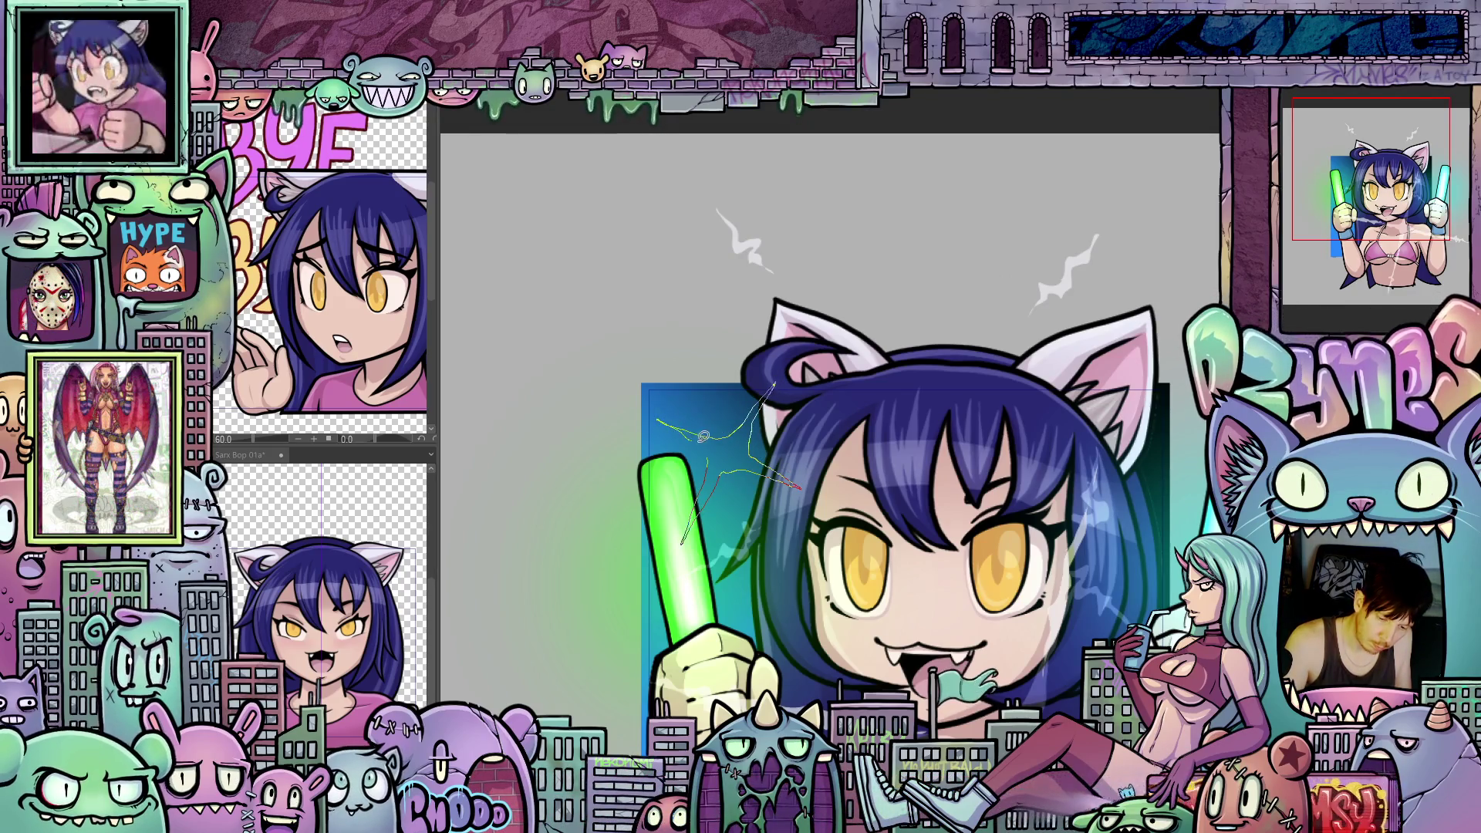
{"action": "left_click_drag", "start_coordinate": [763, 399], "coordinate": [683, 492]}
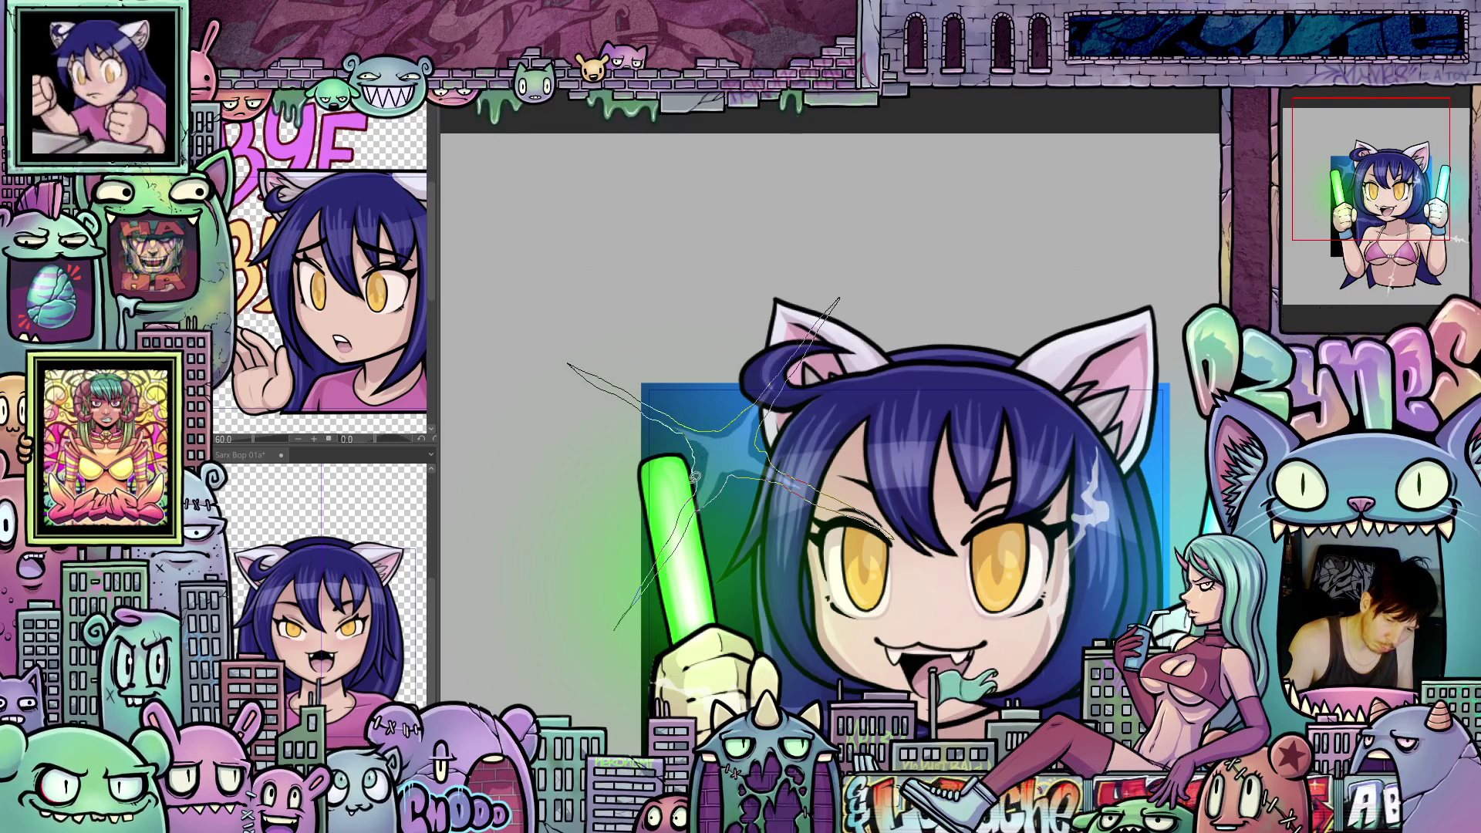
{"action": "scroll", "coordinate": [880, 486], "scroll_direction": "down", "scroll_amount": 2}
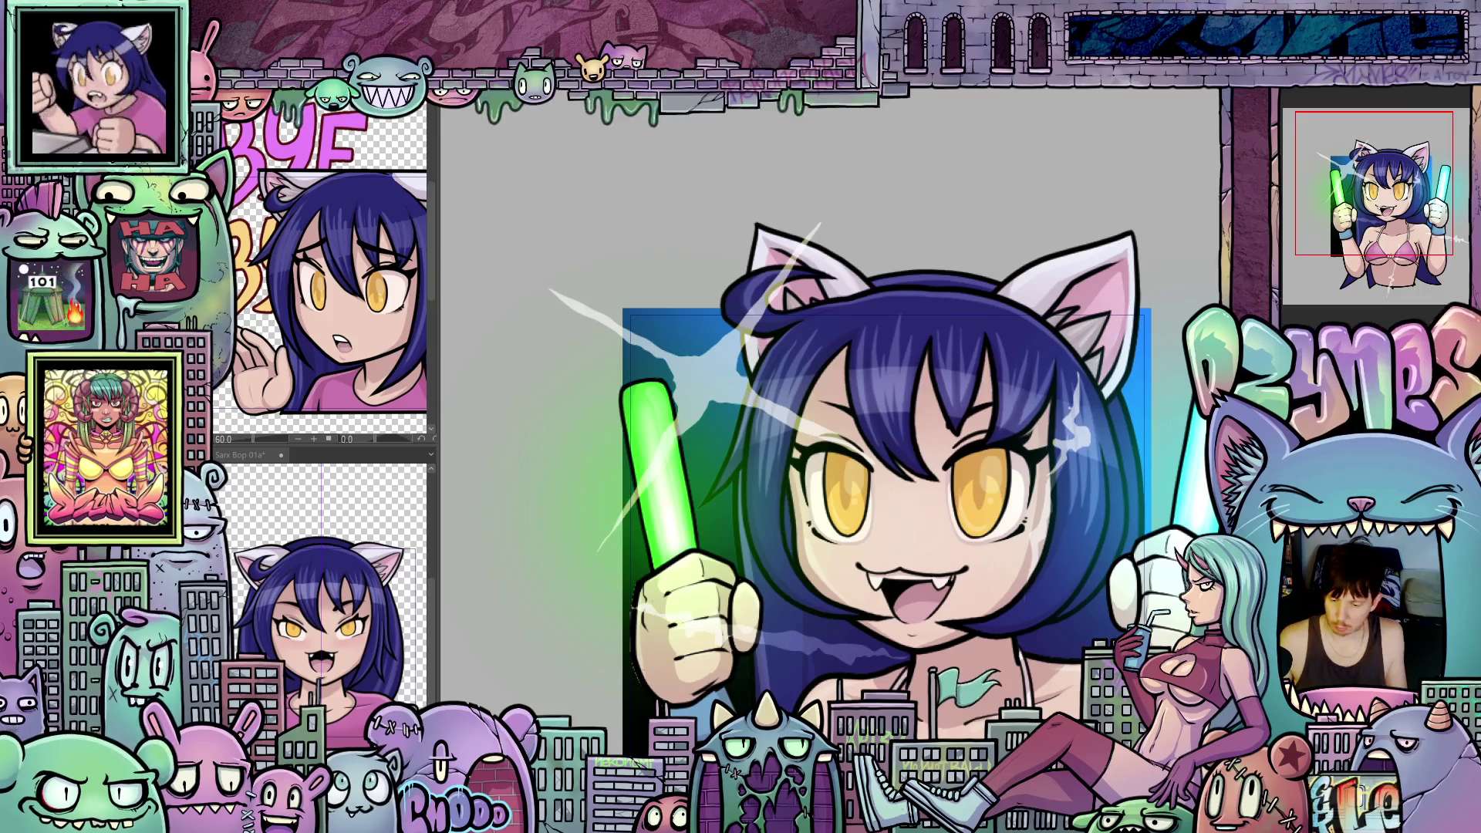
Step: Draw a spark line along the green glowstick with a streak shooting up-left
{"action": "mouse_move", "coordinate": [744, 543]}
{"action": "left_mouse_down"}
{"action": "mouse_move", "coordinate": [771, 552]}
{"action": "mouse_move", "coordinate": [806, 414]}
{"action": "left_mouse_up"}
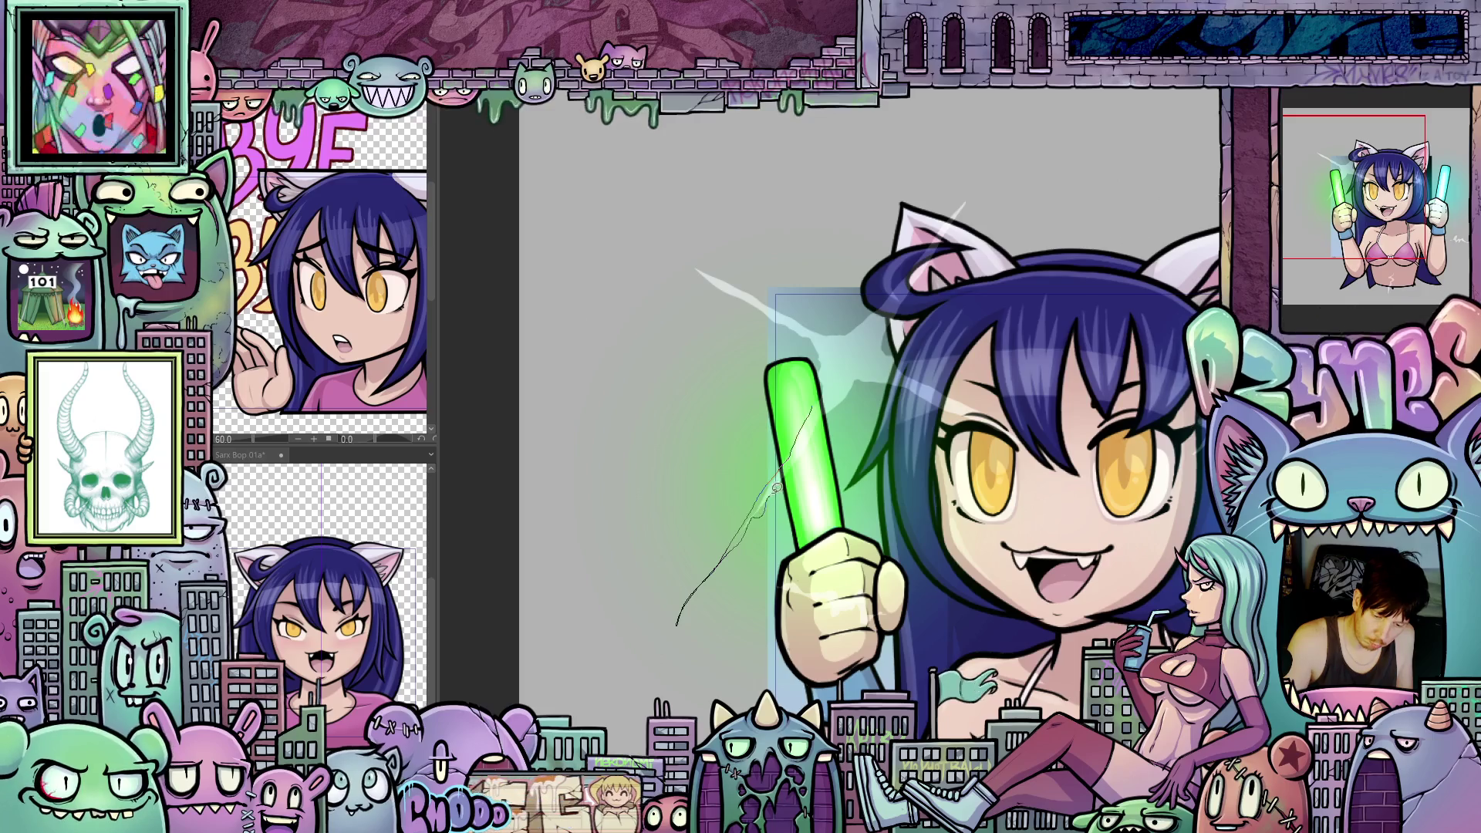
{"action": "left_click_drag", "start_coordinate": [677, 626], "coordinate": [835, 405]}
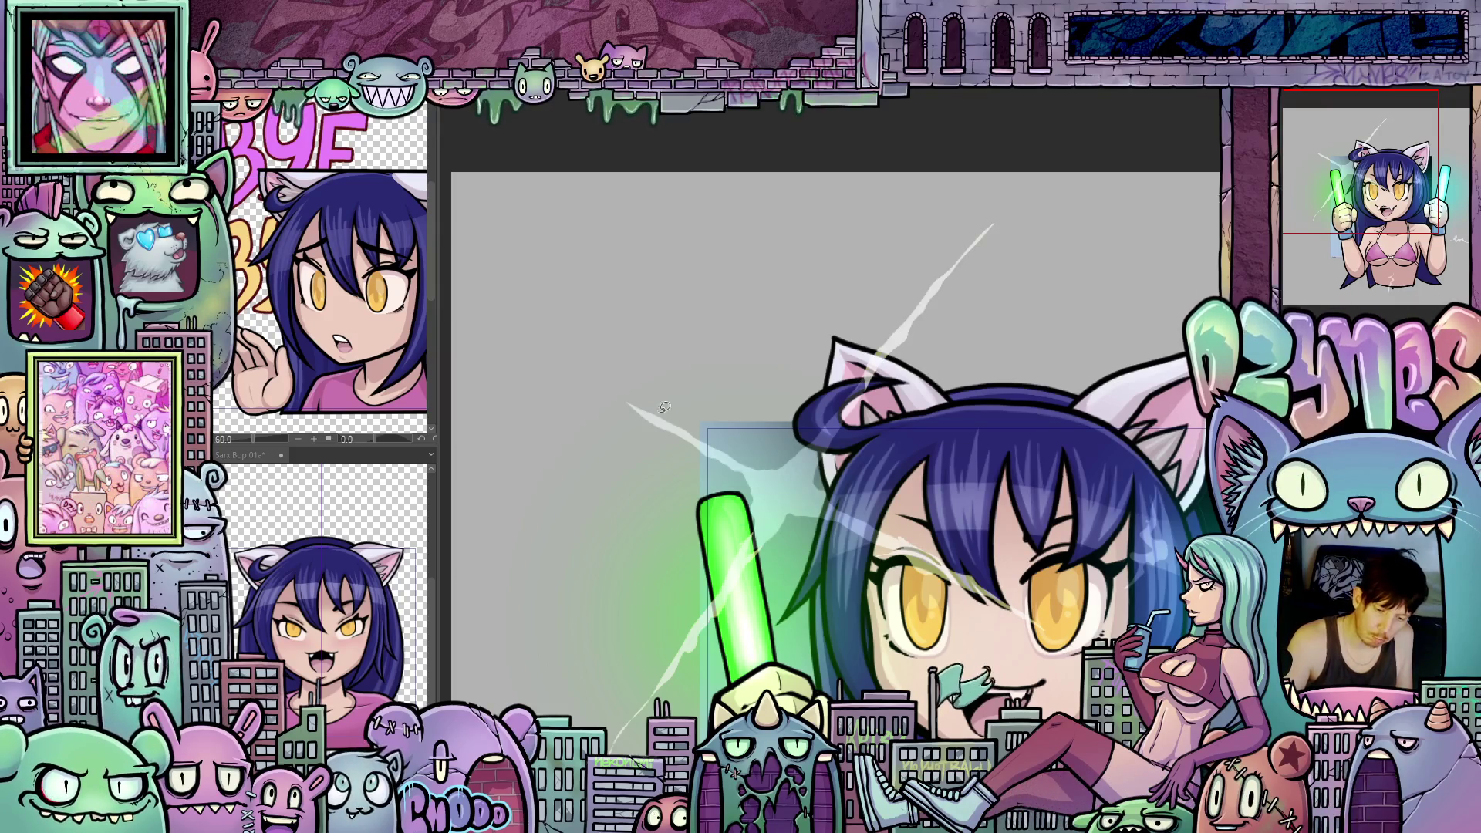
{"action": "left_click_drag", "start_coordinate": [663, 410], "coordinate": [556, 340]}
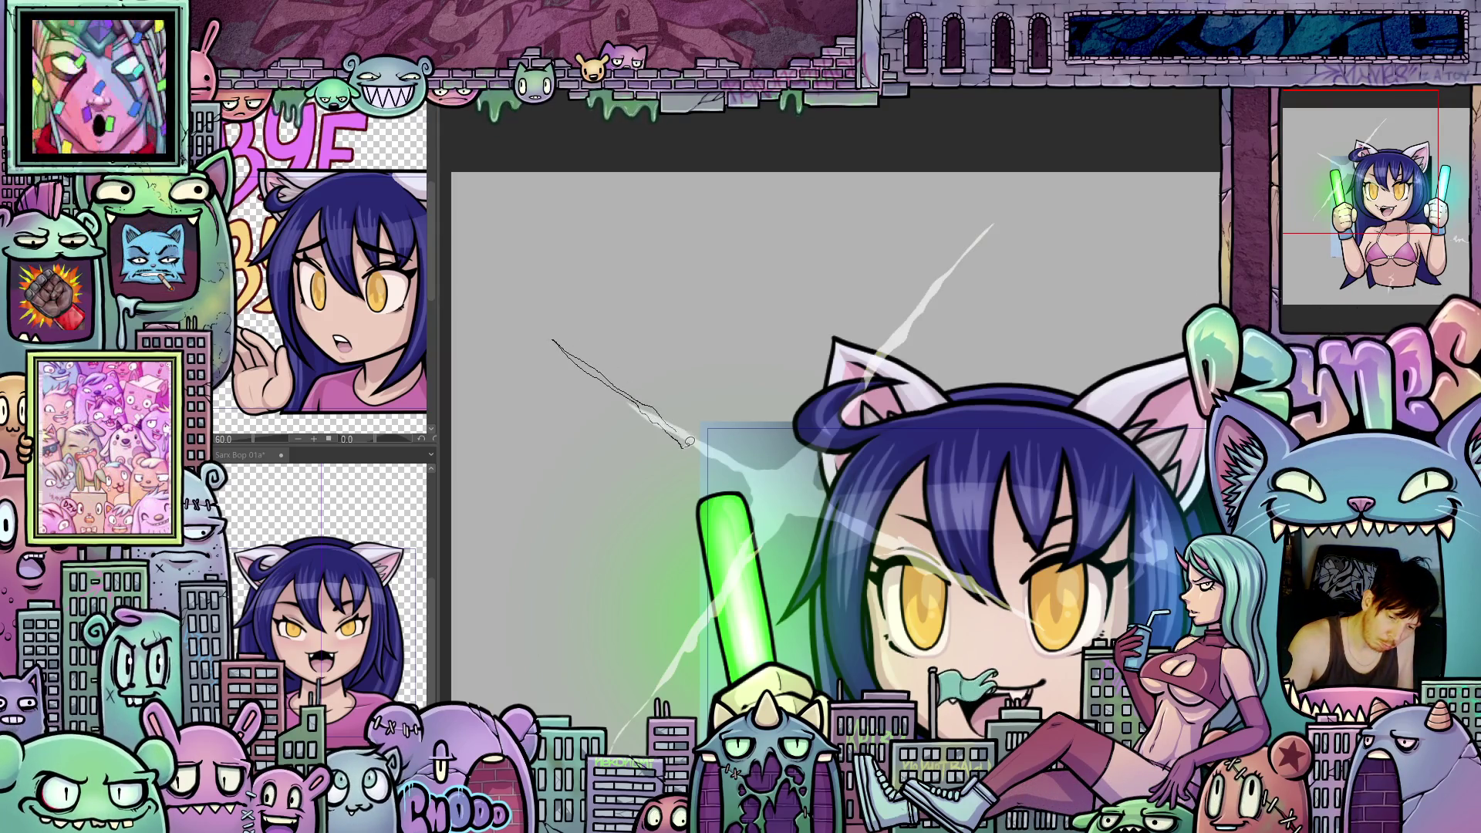
{"action": "left_click_drag", "start_coordinate": [686, 440], "coordinate": [648, 330]}
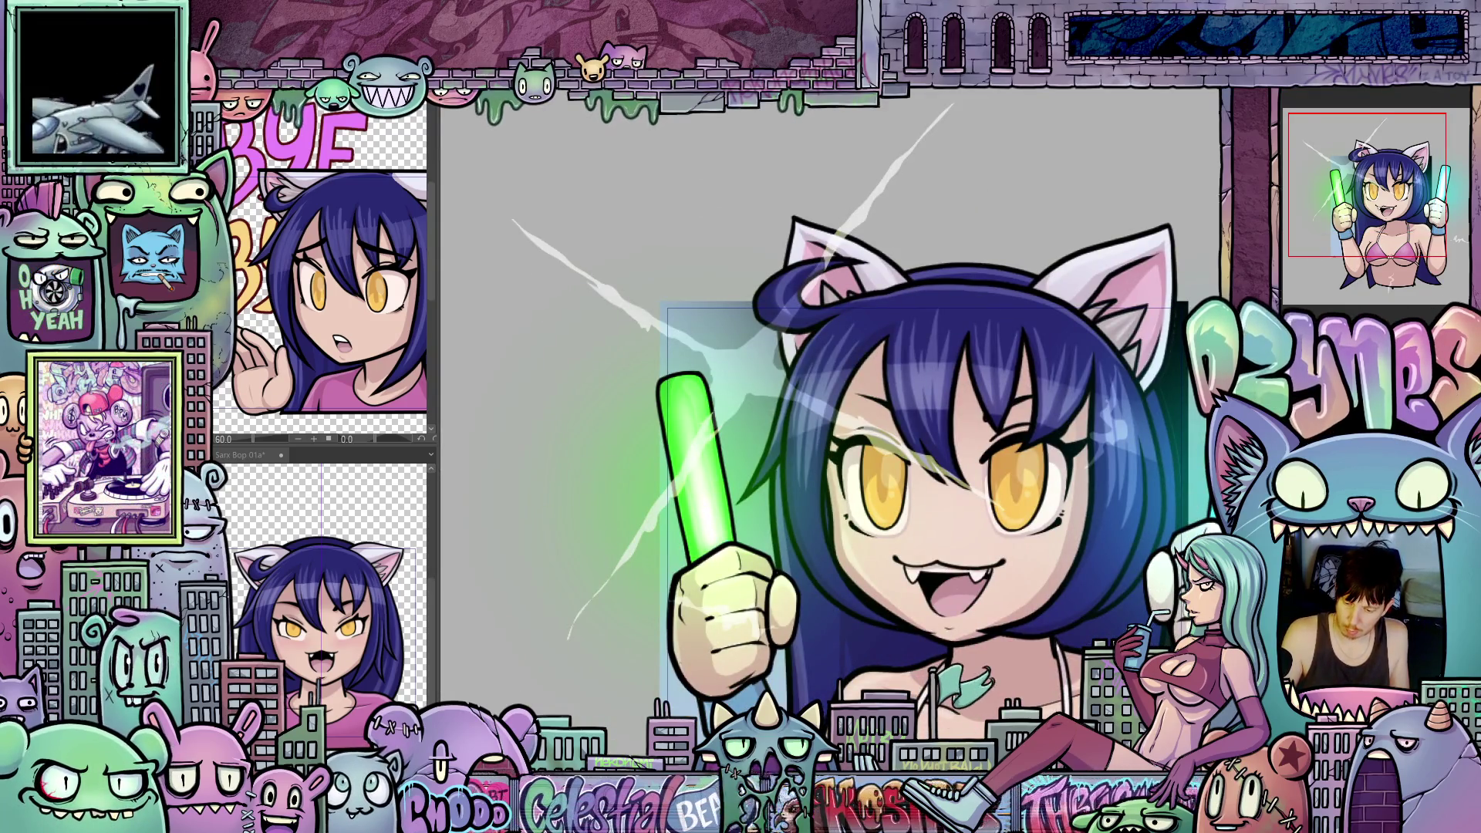
{"action": "mouse_move", "coordinate": [929, 143]}
{"action": "left_mouse_down"}
{"action": "mouse_move", "coordinate": [837, 422]}
{"action": "mouse_move", "coordinate": [839, 385]}
{"action": "left_mouse_up"}
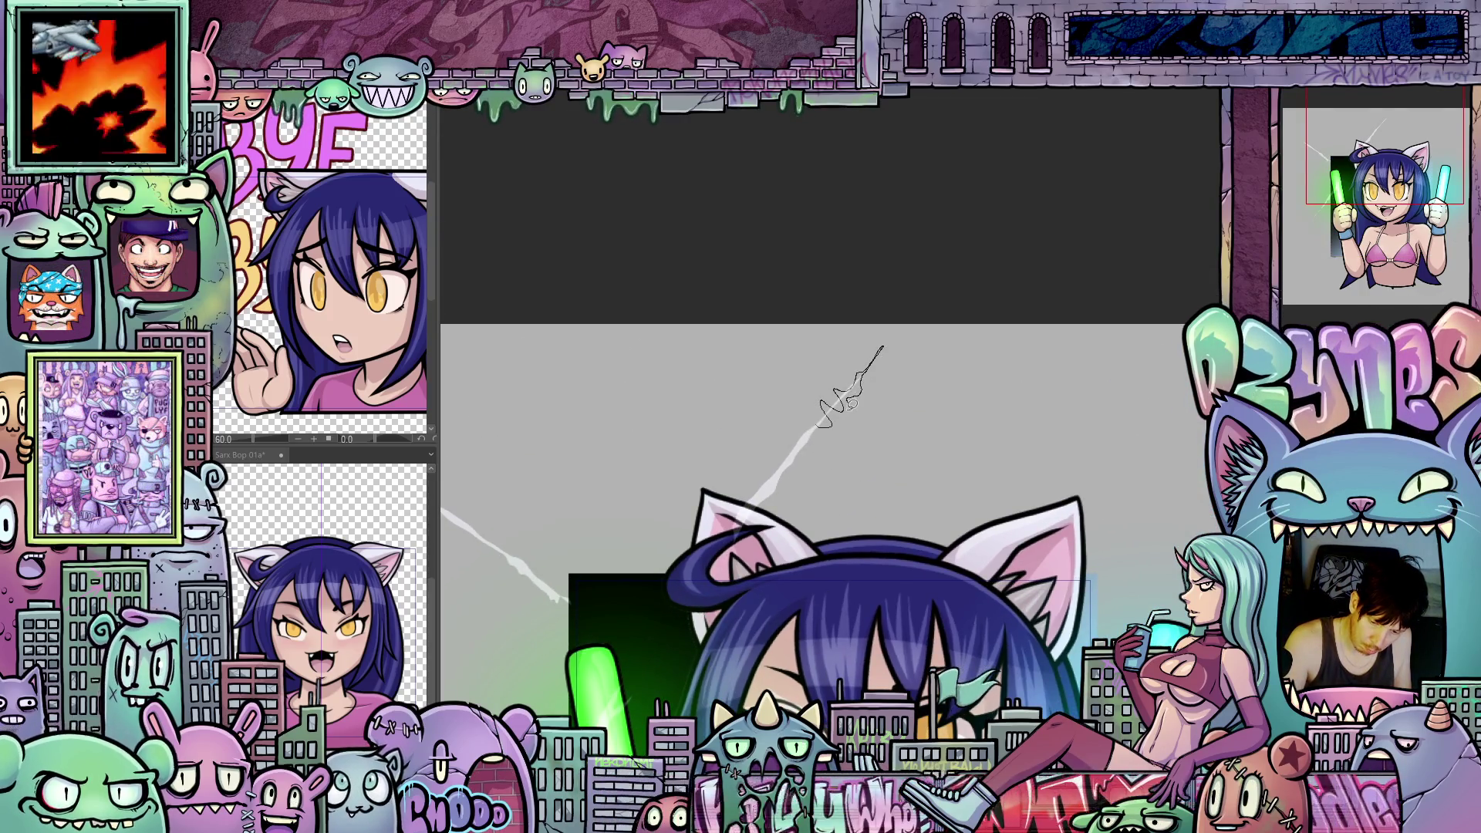
Step: Draw a long zigzag lightning bolt above the head and a wavy stroke over the right eye
{"action": "left_click_drag", "start_coordinate": [773, 549], "coordinate": [1074, 489]}
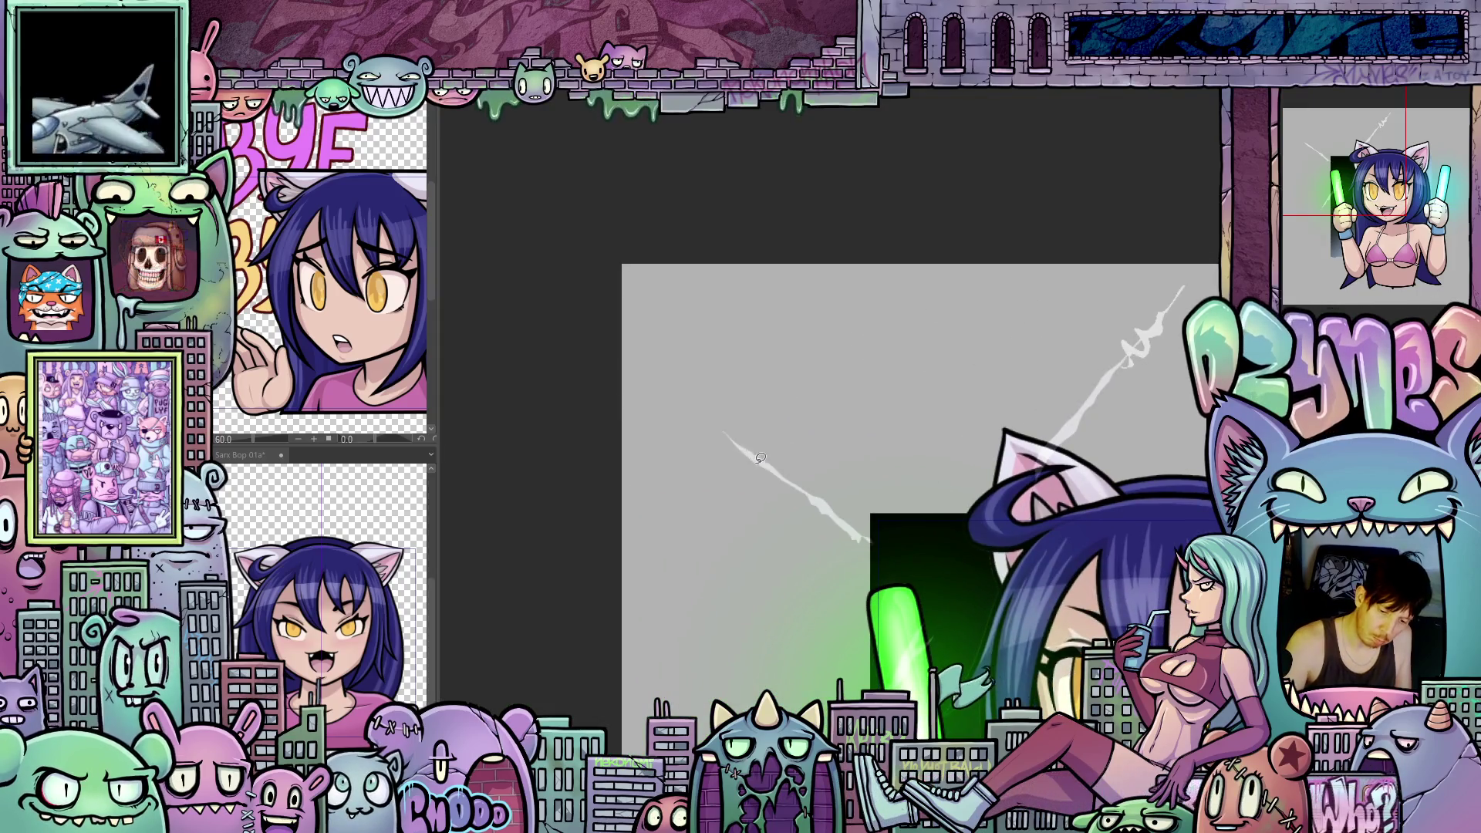
{"action": "left_click_drag", "start_coordinate": [687, 391], "coordinate": [774, 467]}
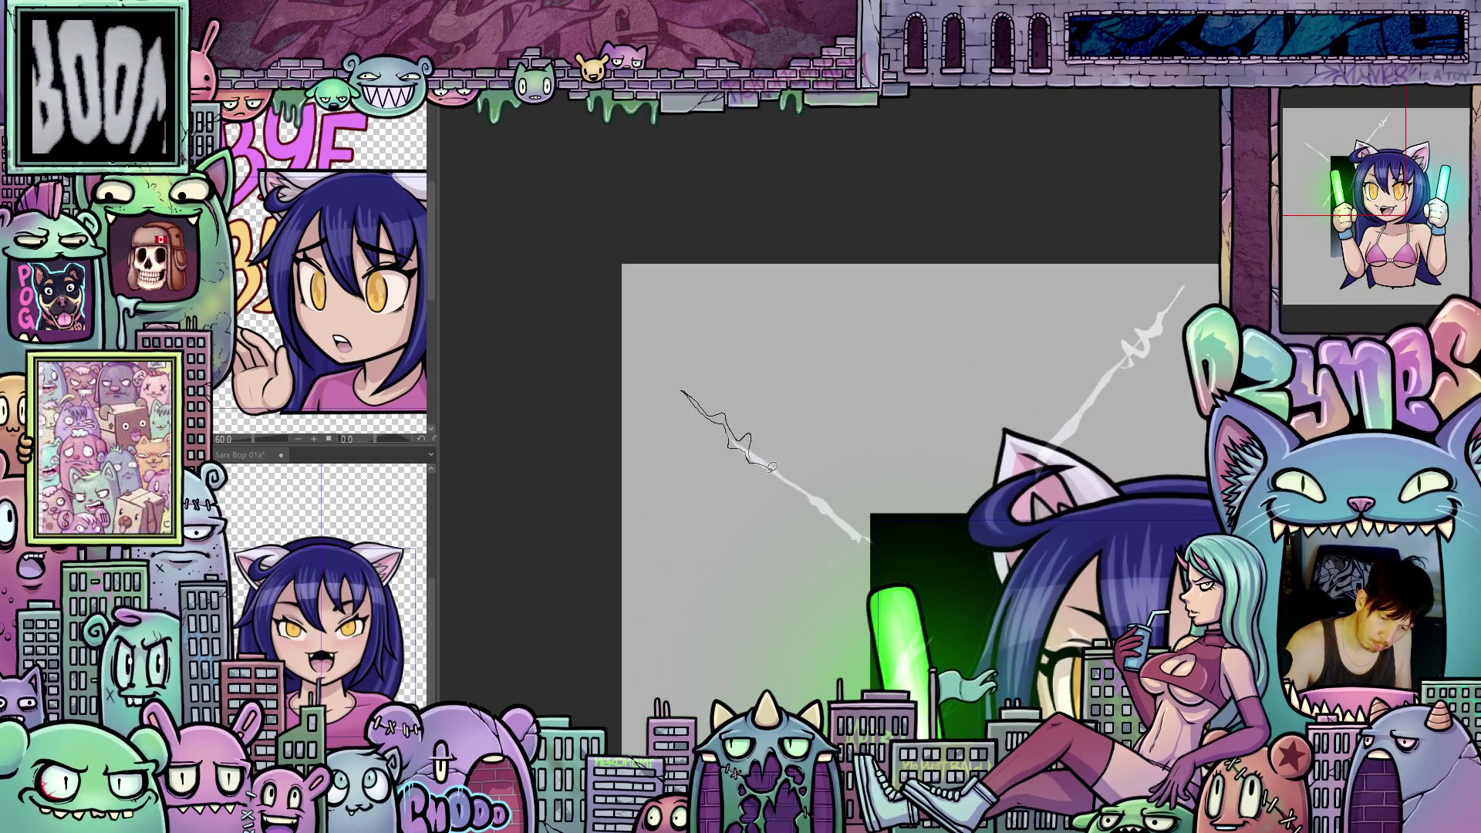
{"action": "left_click_drag", "start_coordinate": [990, 606], "coordinate": [977, 407]}
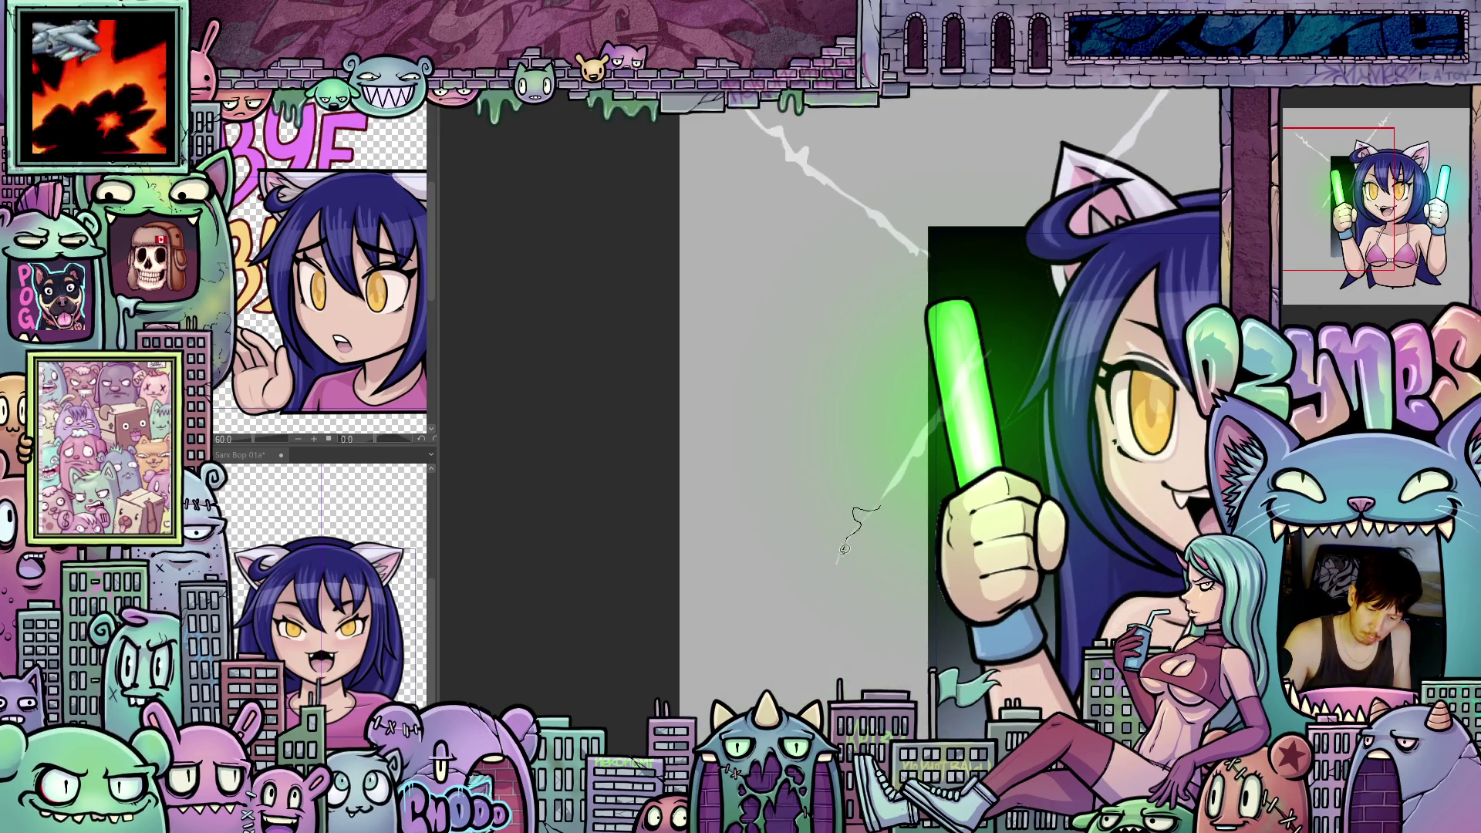
{"action": "left_click_drag", "start_coordinate": [843, 551], "coordinate": [810, 594]}
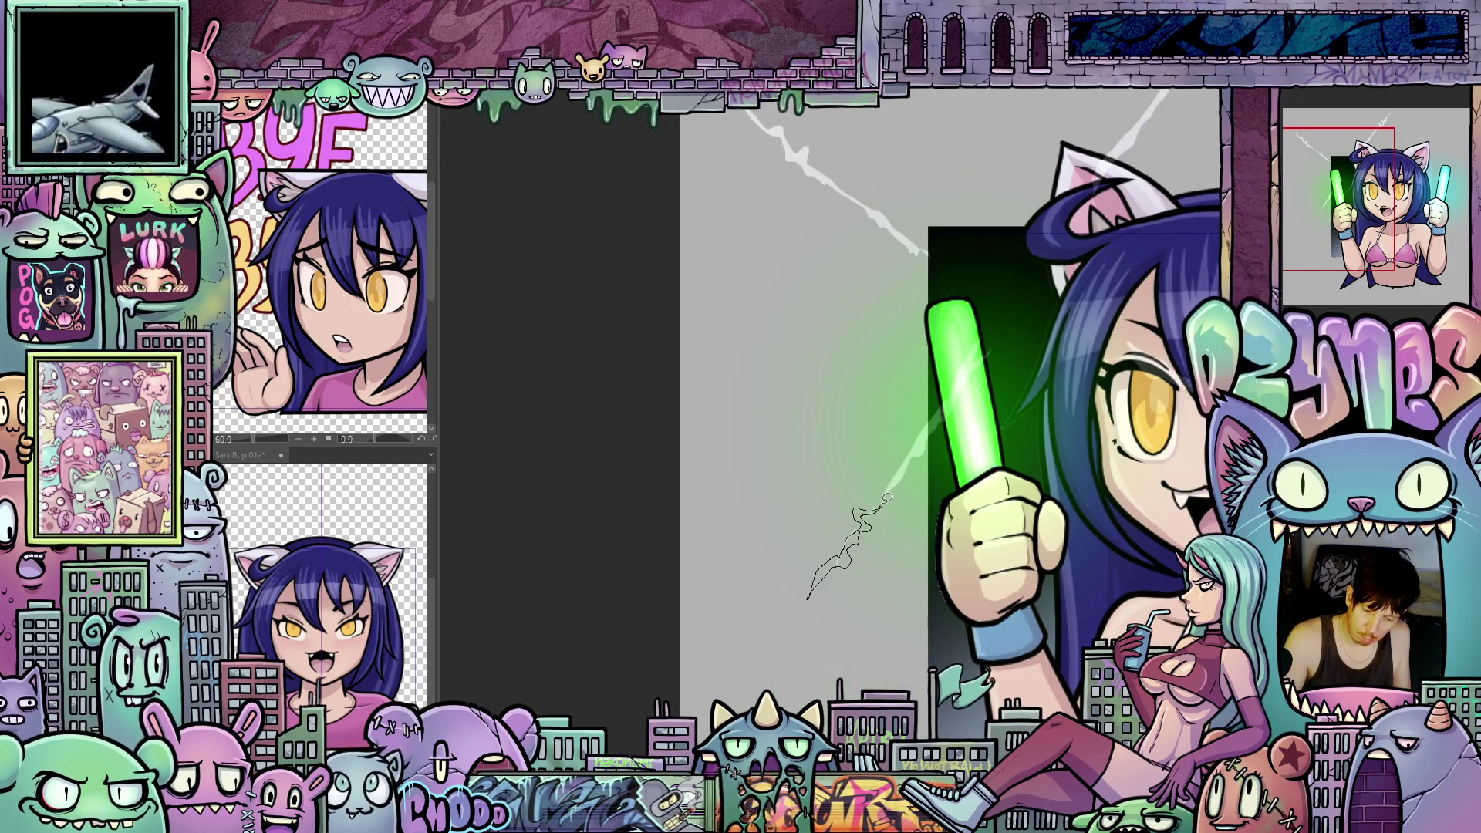
{"action": "scroll", "coordinate": [1008, 610], "scroll_direction": "up", "scroll_amount": 2}
{"action": "left_click_drag", "start_coordinate": [1010, 608], "coordinate": [927, 640]}
{"action": "left_click_drag", "start_coordinate": [842, 433], "coordinate": [906, 440]}
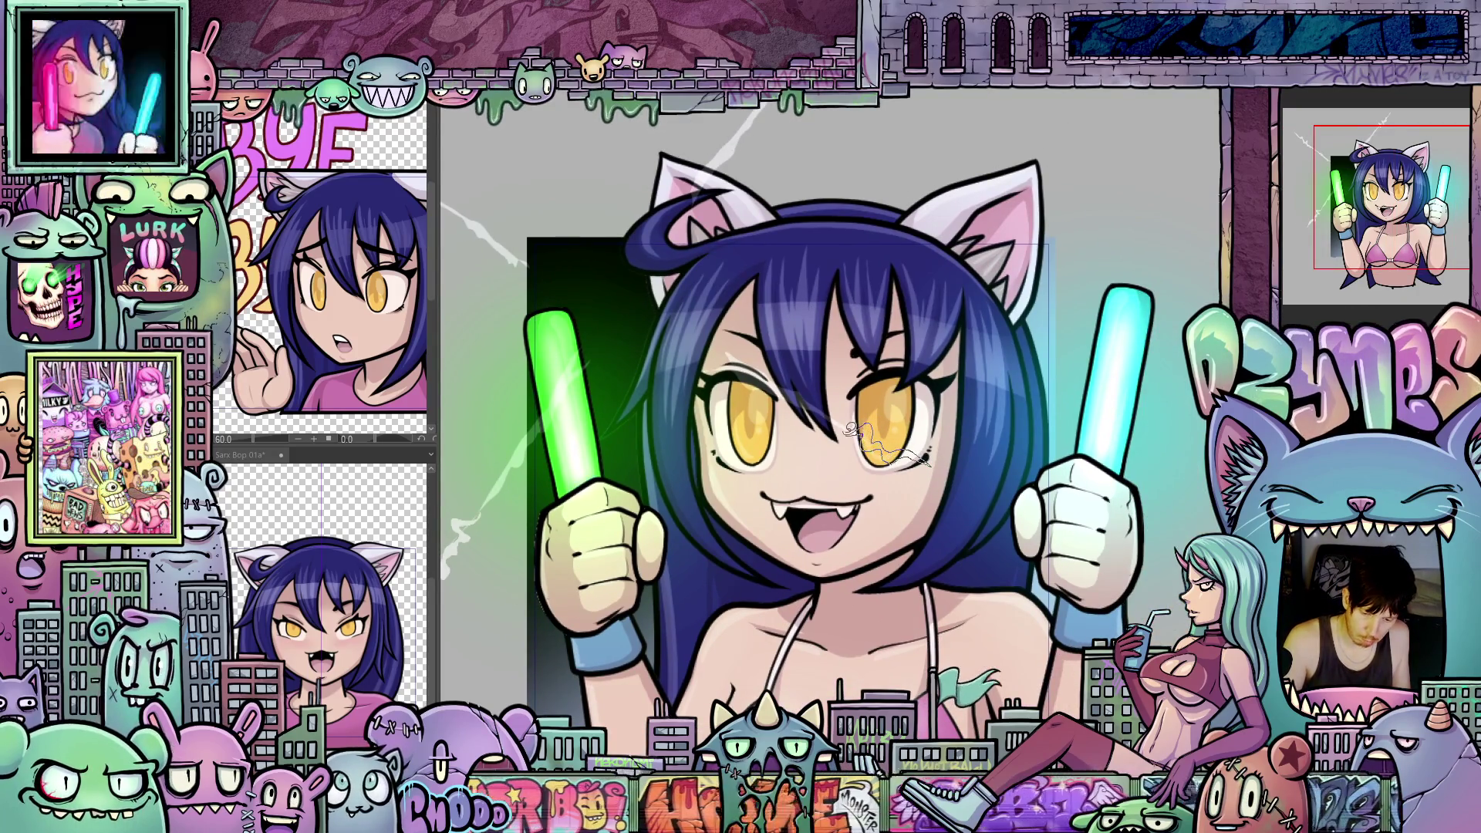
Step: Remove the wavy eye stroke and rough in a thin chest line, undoing the first try
{"action": "key", "text": "ctrl+z"}
{"action": "scroll", "coordinate": [833, 417], "scroll_direction": "up", "scroll_amount": 1}
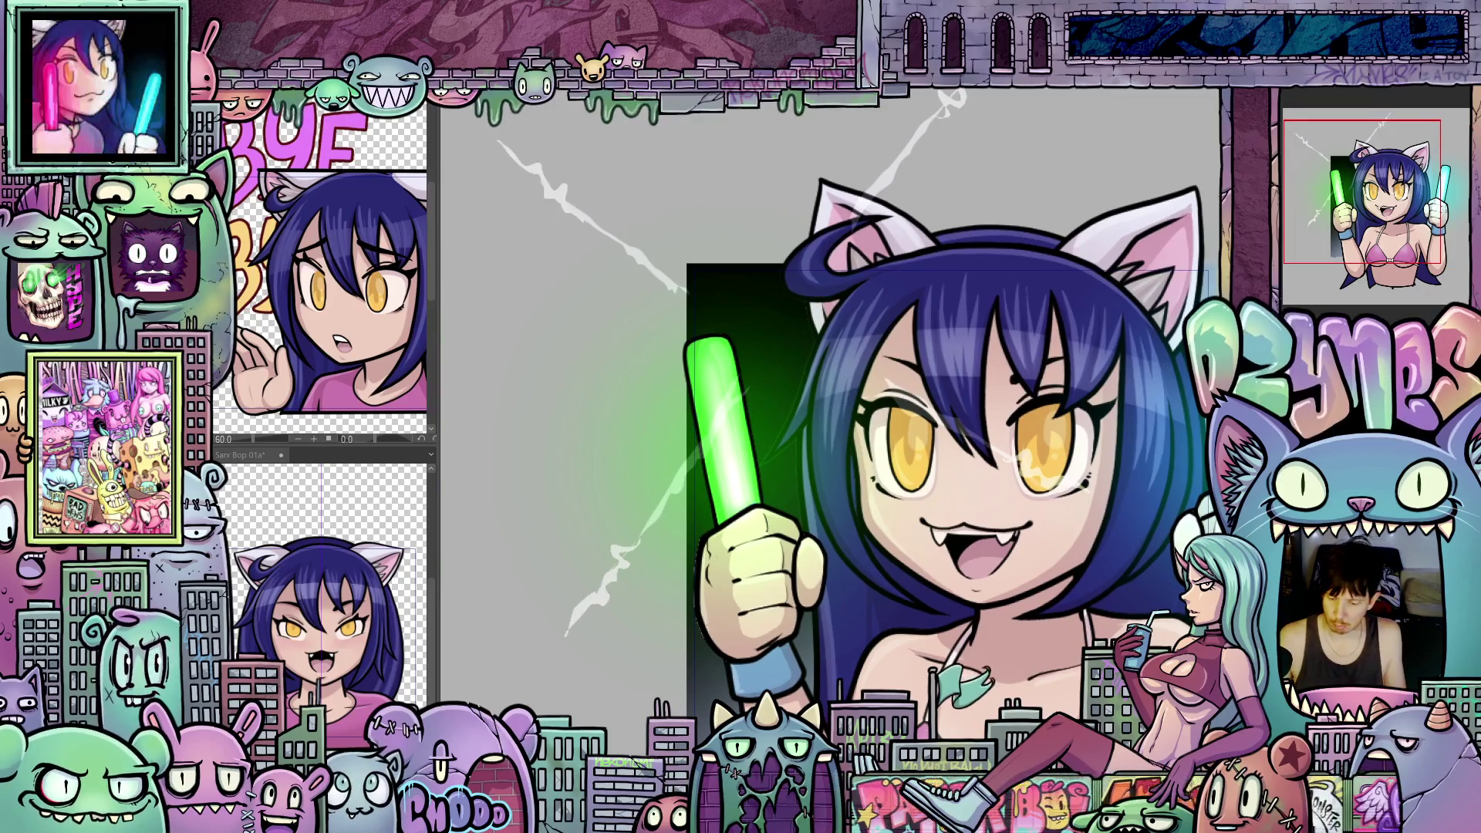
{"action": "scroll", "coordinate": [1003, 546], "scroll_direction": "down", "scroll_amount": 2}
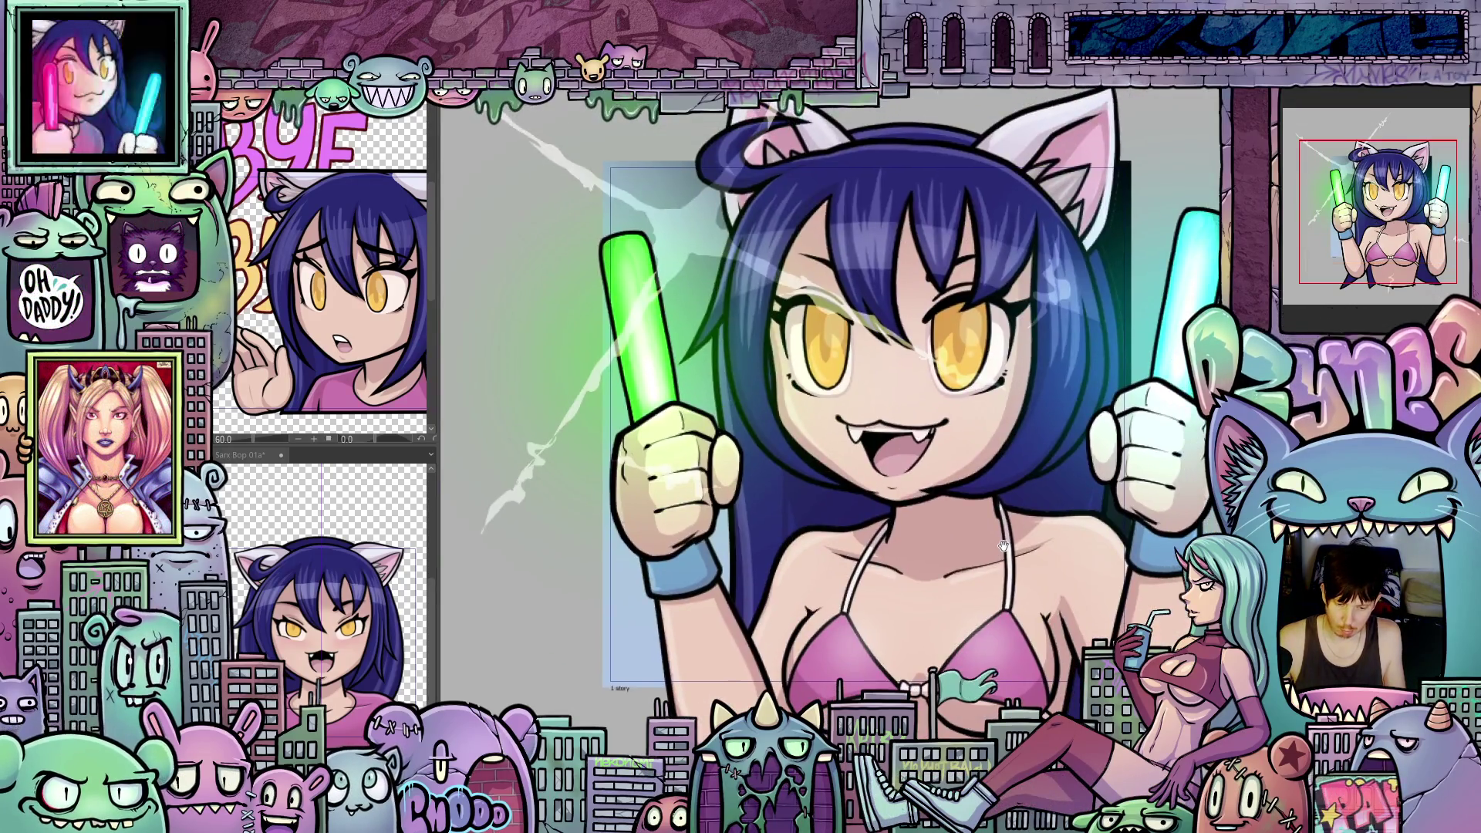
{"action": "scroll", "coordinate": [1005, 554], "scroll_direction": "up", "scroll_amount": 1}
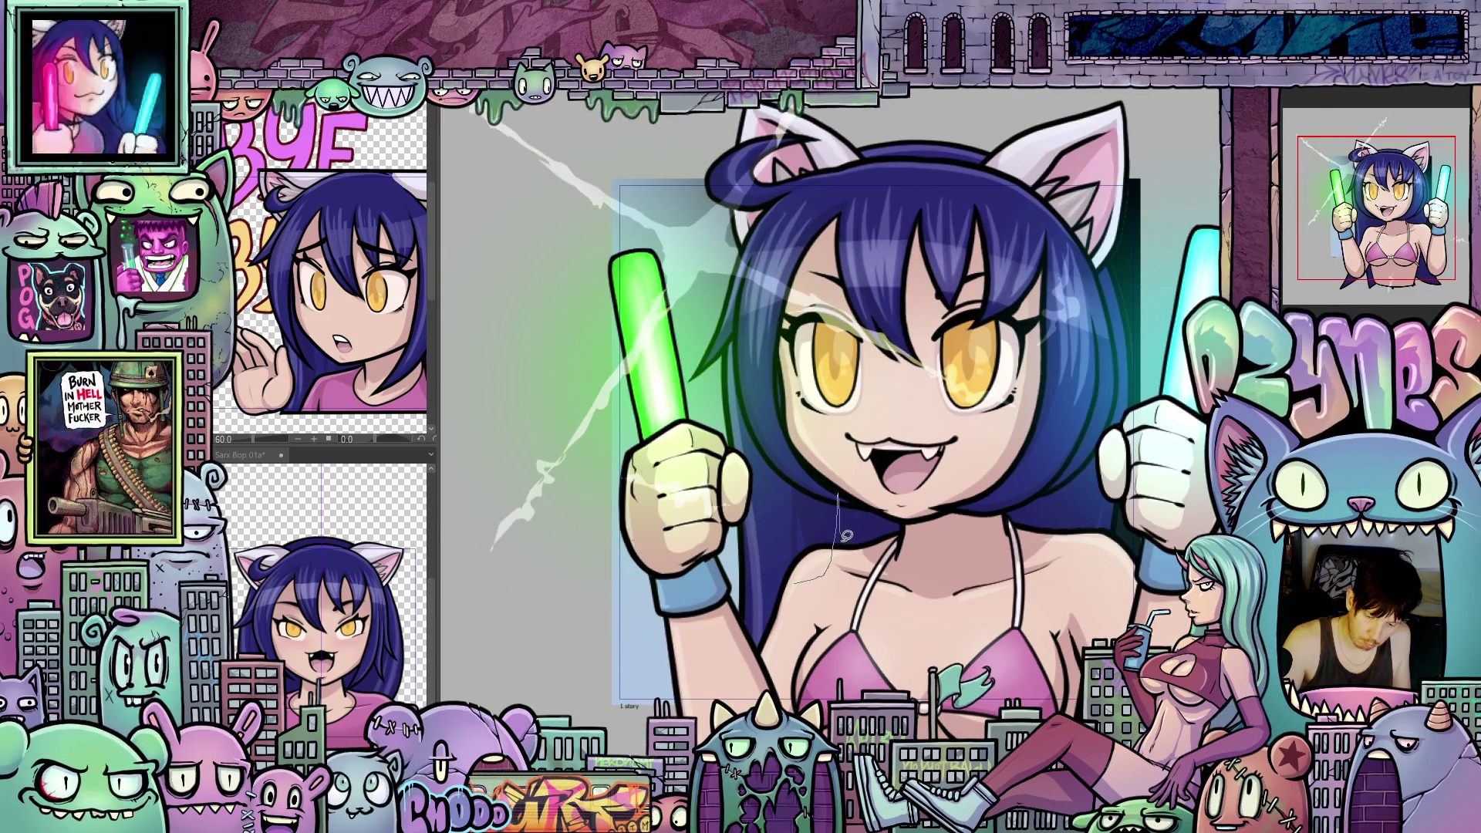
{"action": "left_click_drag", "start_coordinate": [838, 496], "coordinate": [886, 566]}
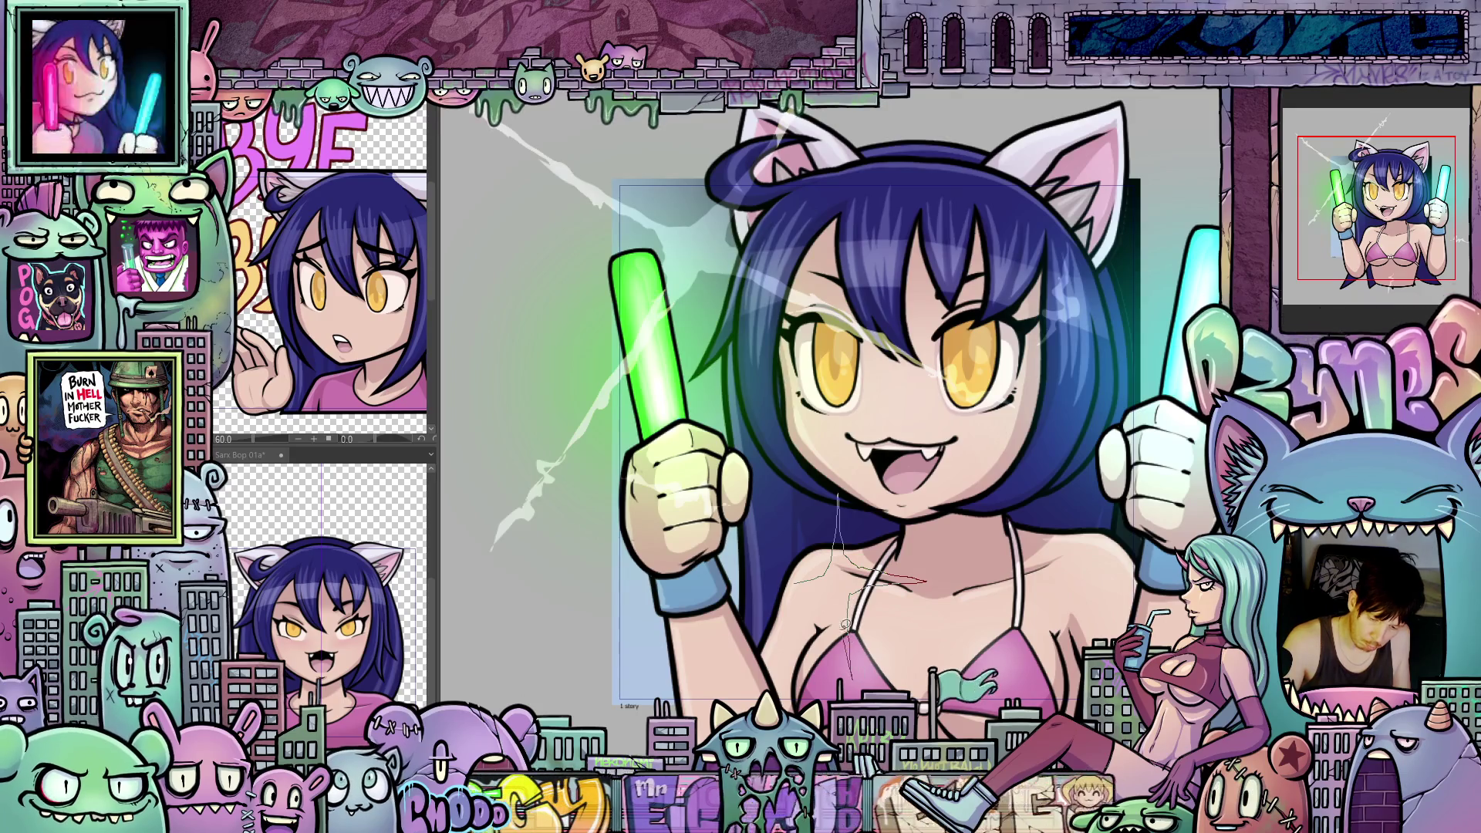
{"action": "key", "text": "ctrl+z"}
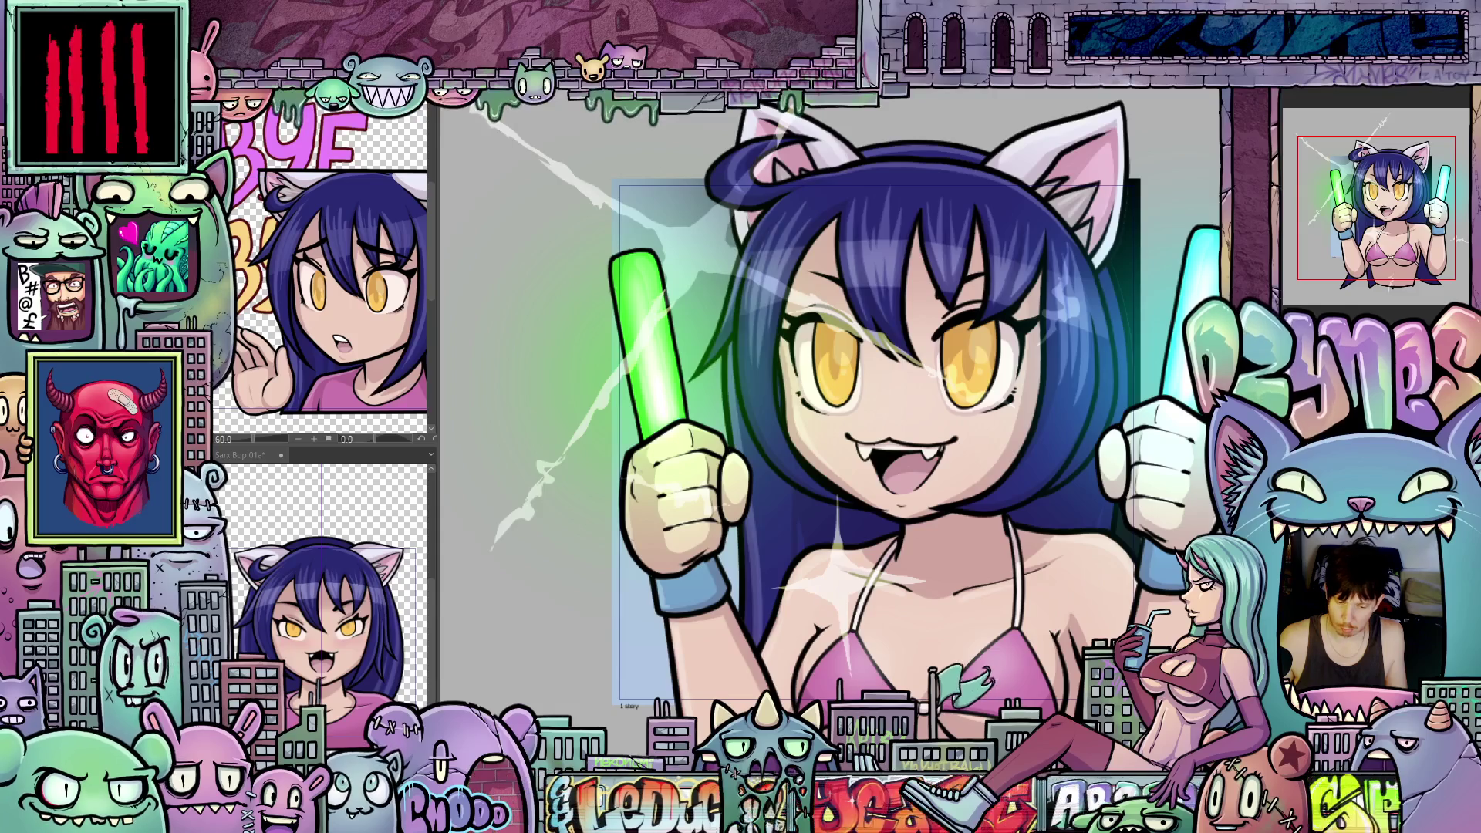
{"action": "left_click_drag", "start_coordinate": [875, 639], "coordinate": [875, 523]}
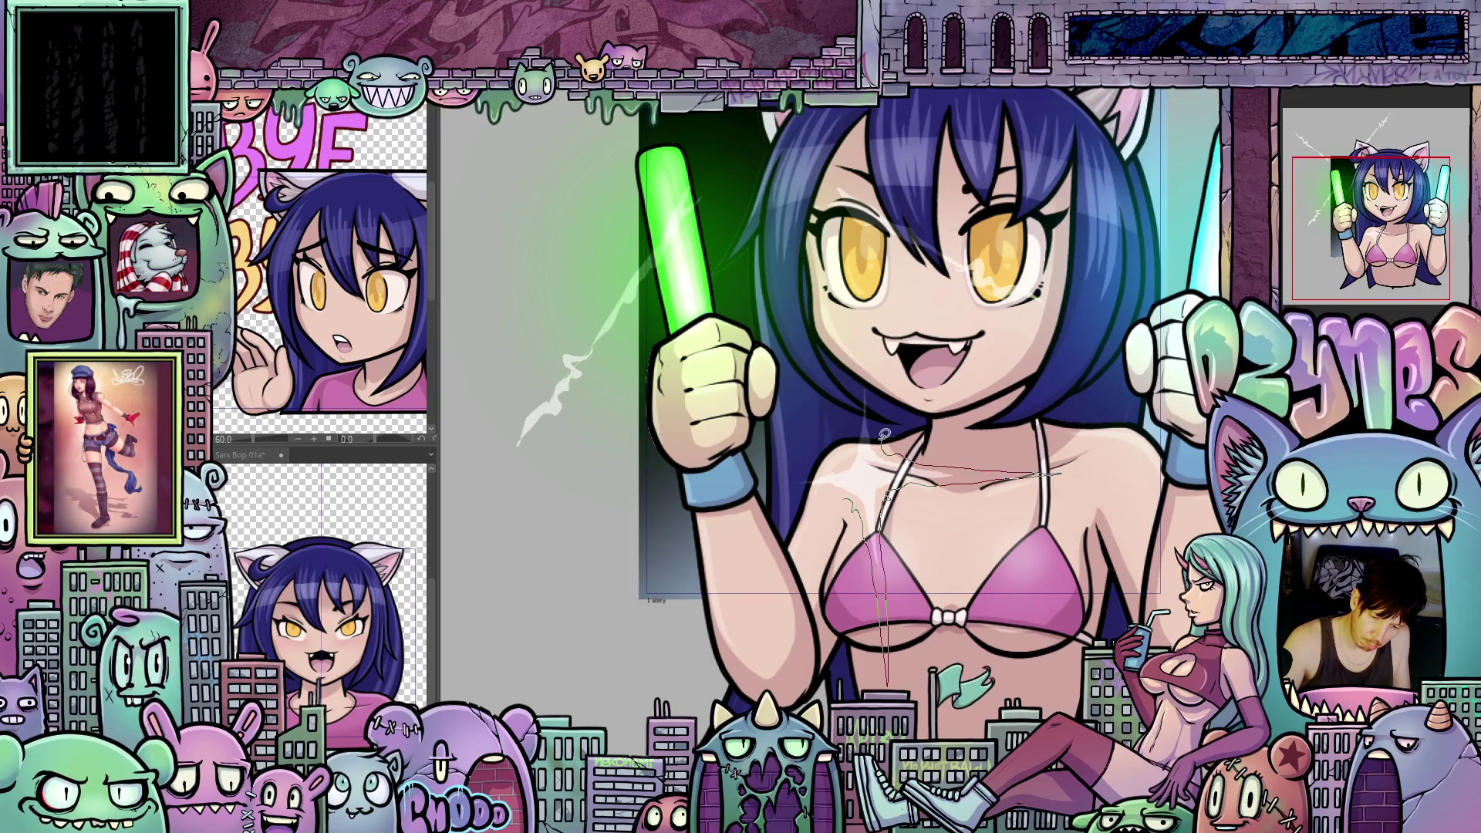
Step: Draw a thin stroke across the wristband and chest and a soft white streak down the torso
{"action": "left_click_drag", "start_coordinate": [869, 303], "coordinate": [851, 444]}
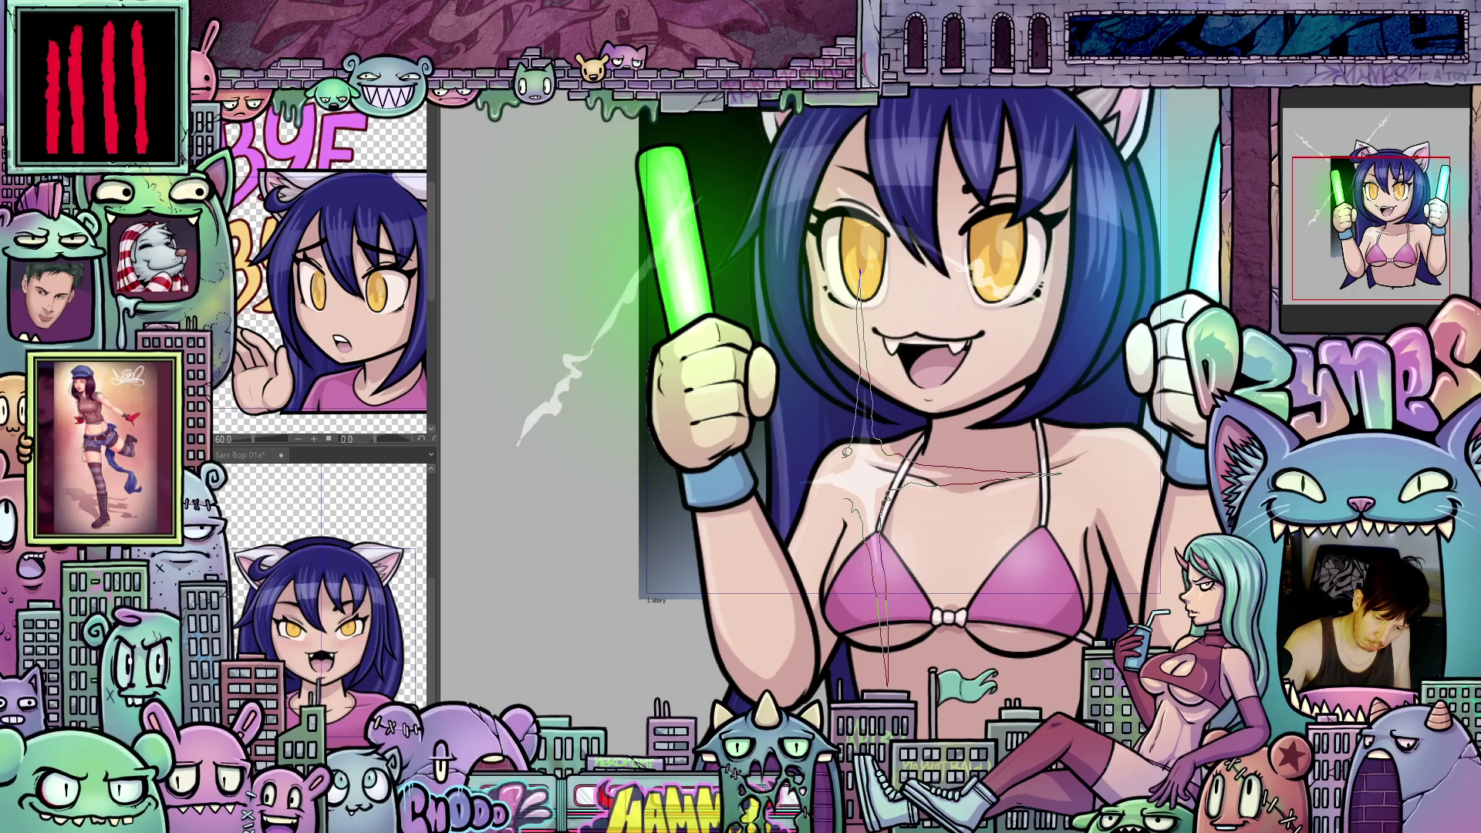
{"action": "left_click_drag", "start_coordinate": [672, 484], "coordinate": [880, 469]}
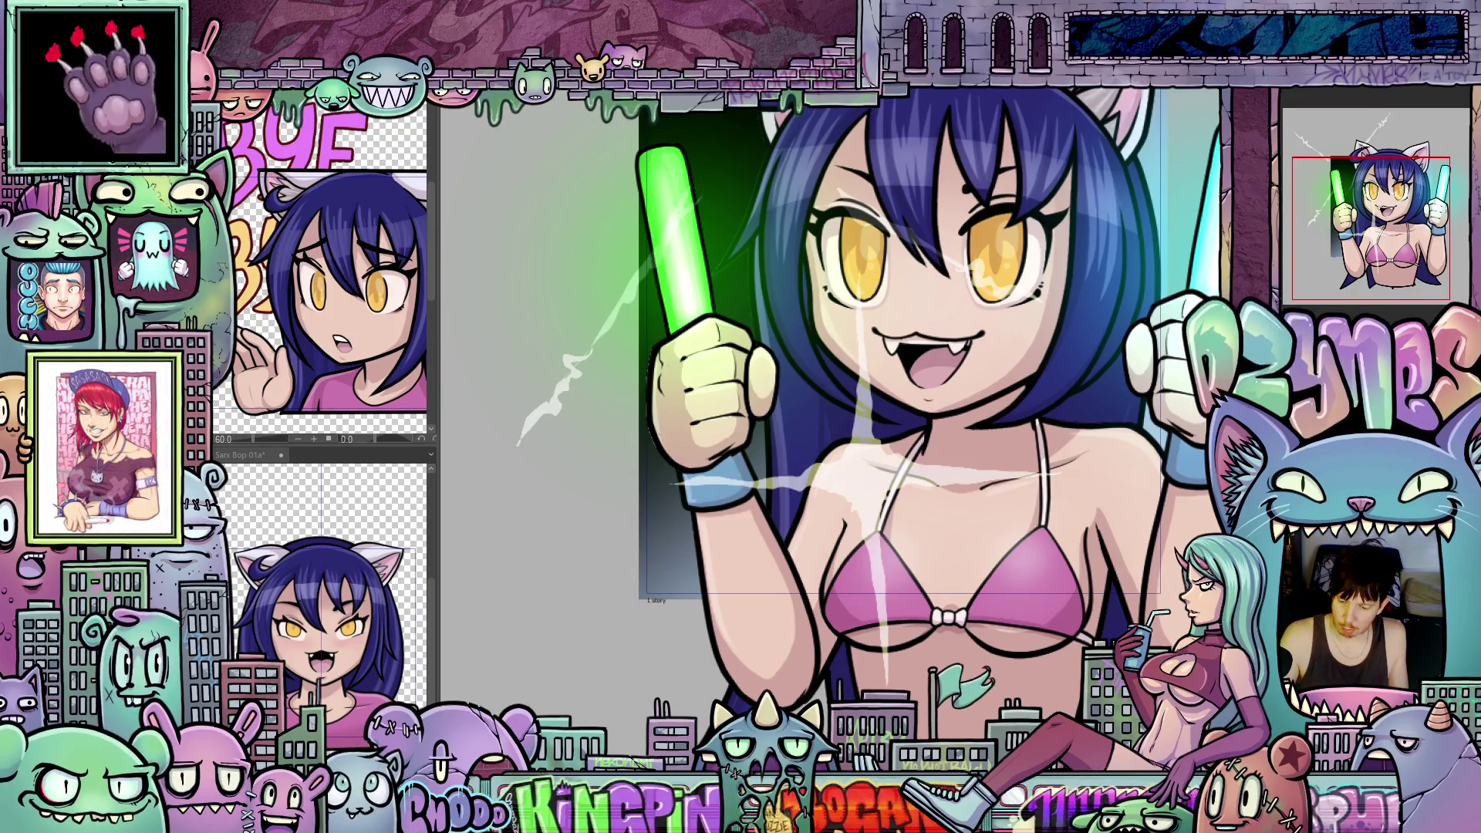
{"action": "scroll", "coordinate": [871, 499], "scroll_direction": "down", "scroll_amount": 3}
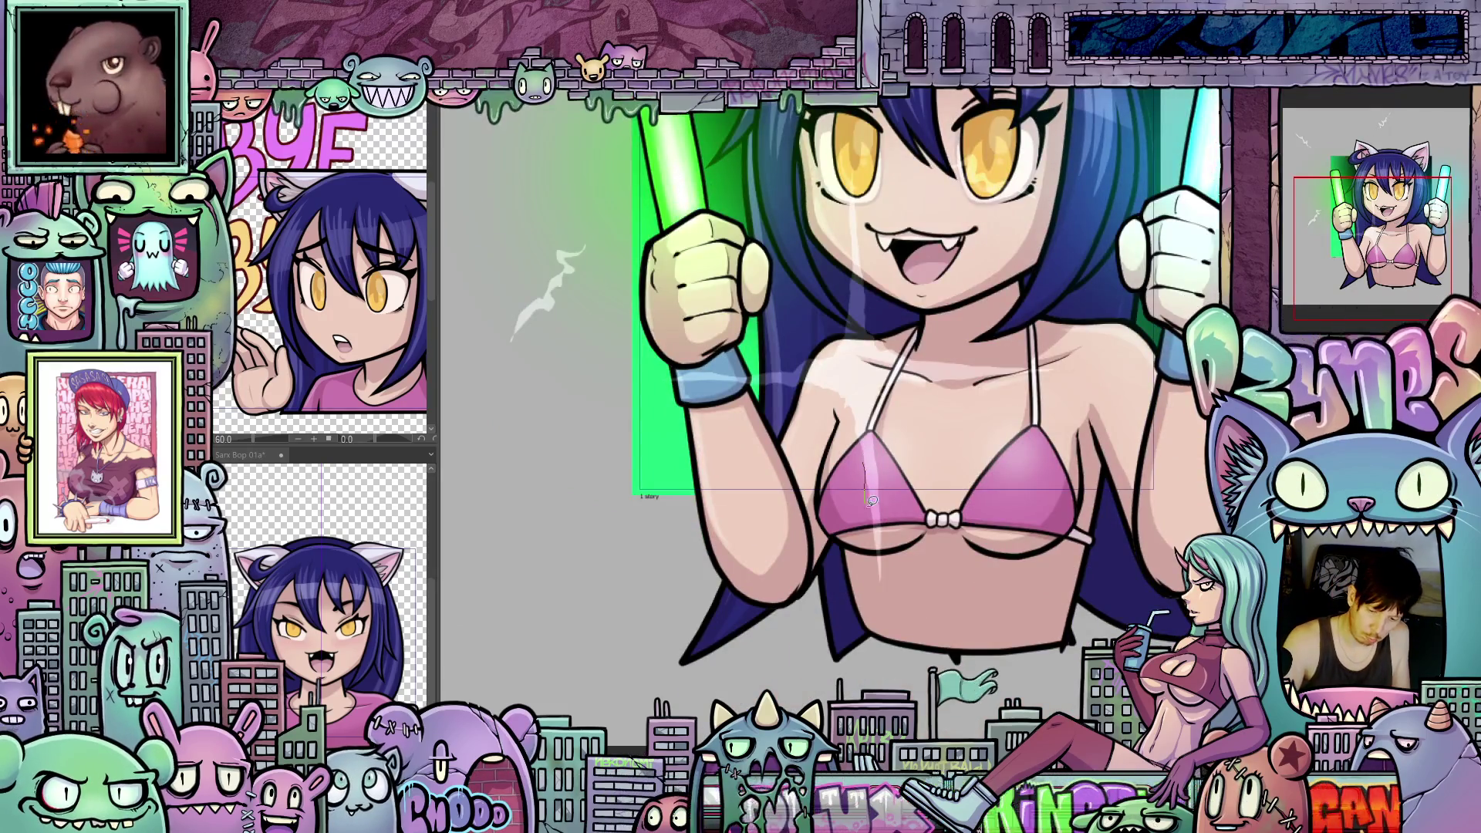
{"action": "left_click_drag", "start_coordinate": [866, 457], "coordinate": [882, 689]}
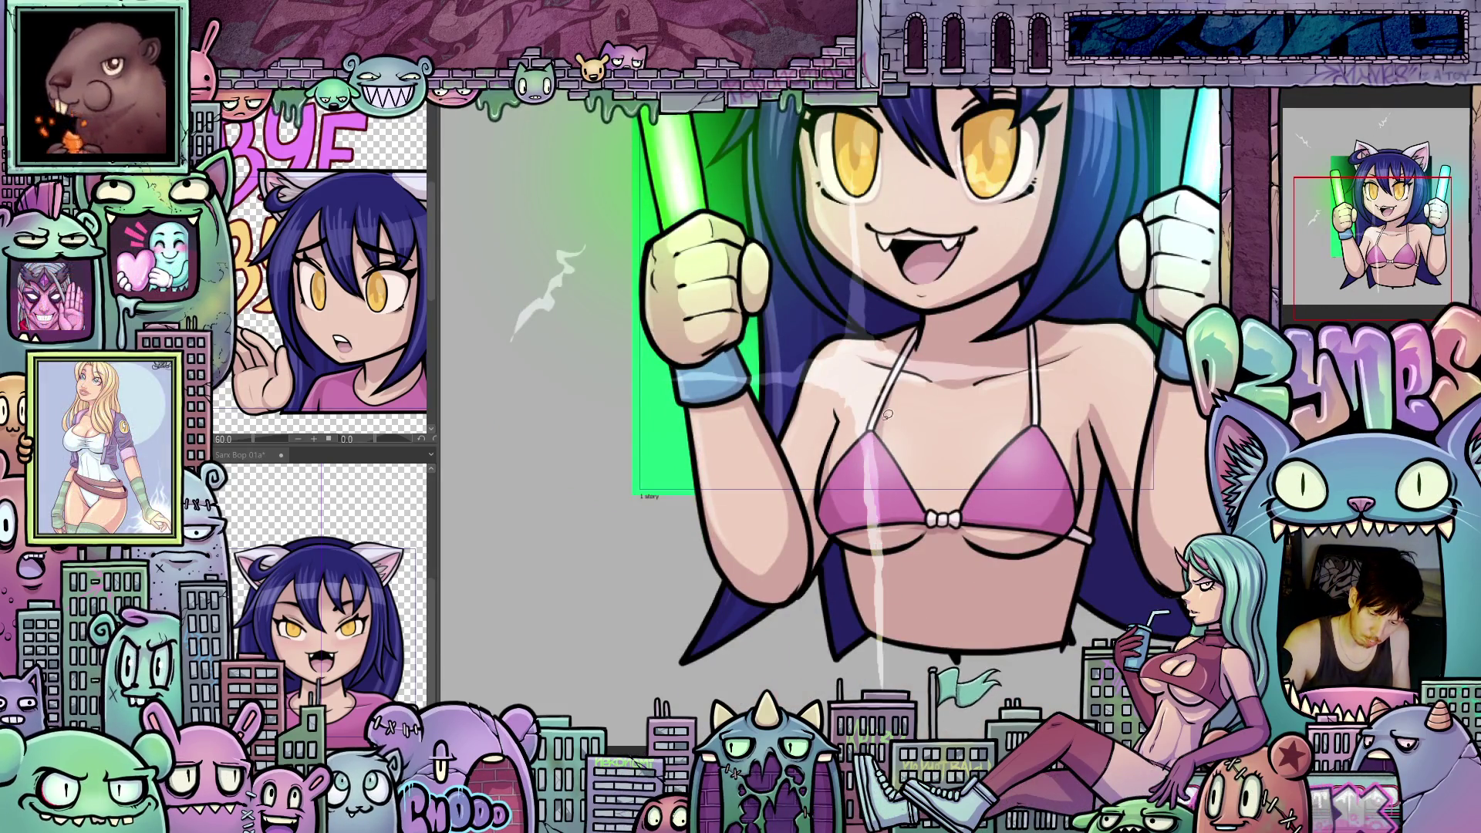
{"action": "scroll", "coordinate": [888, 414], "scroll_direction": "up", "scroll_amount": 2}
{"action": "scroll", "coordinate": [963, 456], "scroll_direction": "up", "scroll_amount": 2}
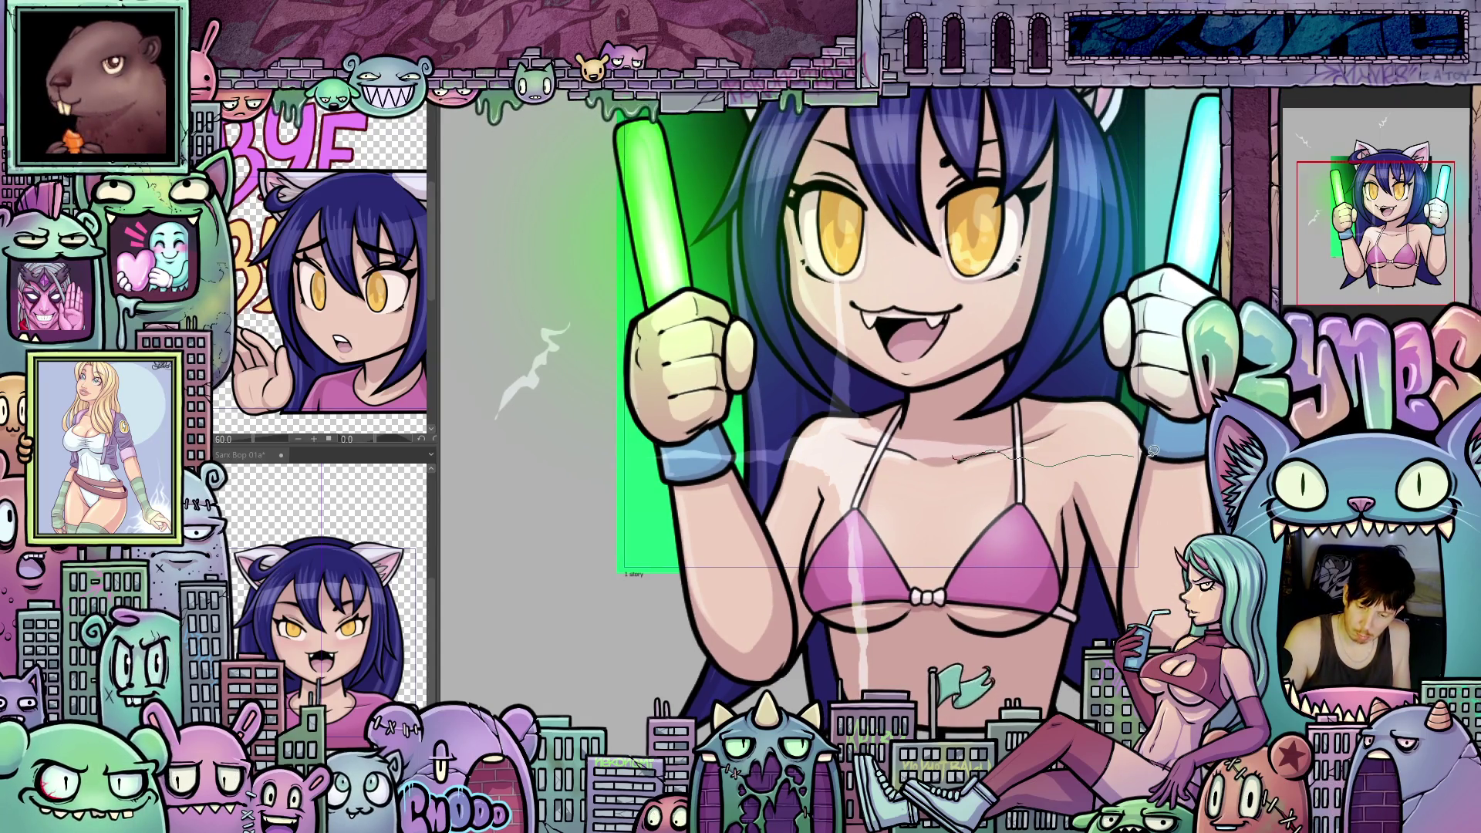
{"action": "scroll", "coordinate": [917, 545], "scroll_direction": "up", "scroll_amount": 2}
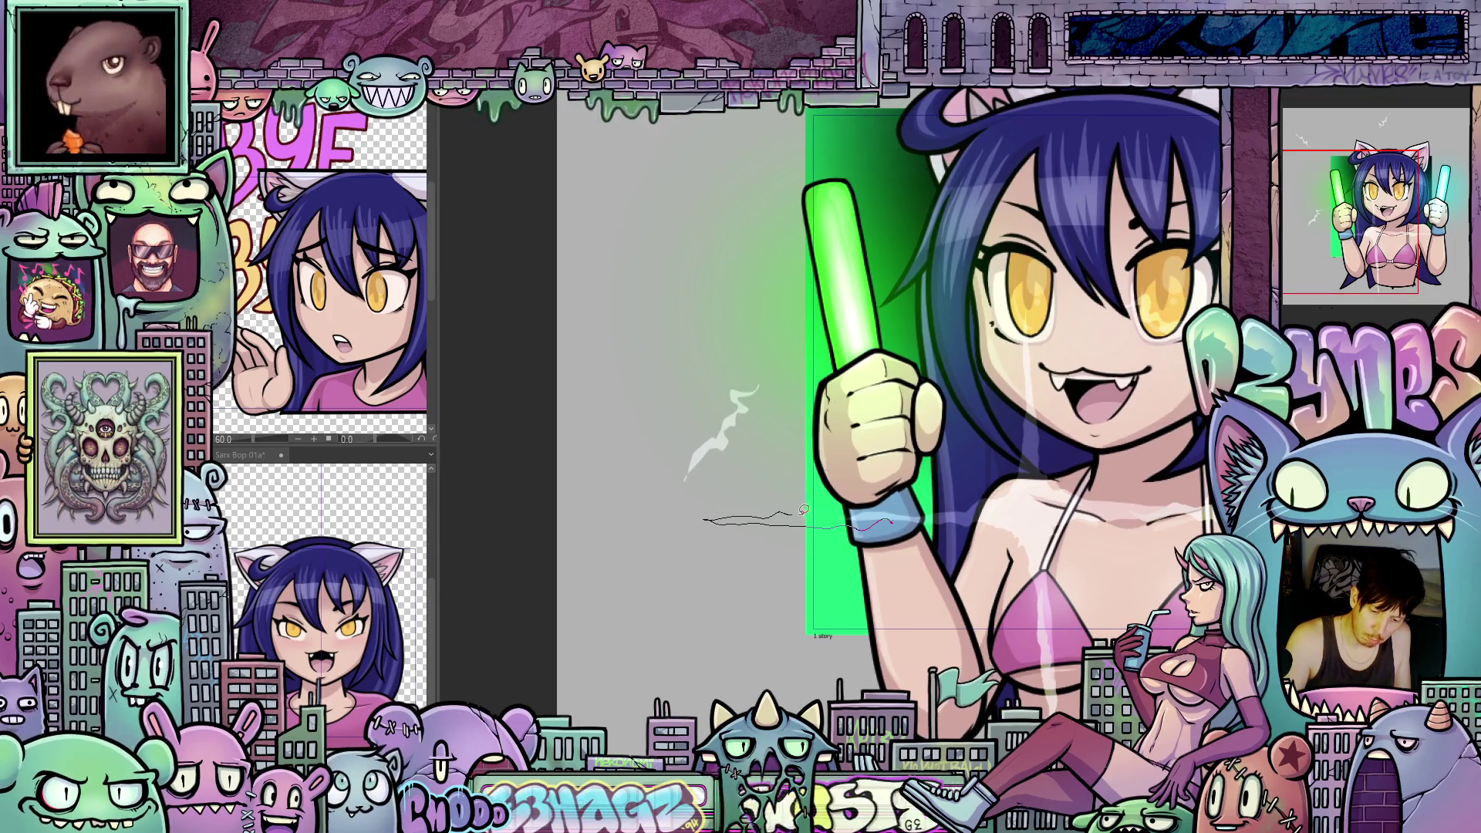
{"action": "key", "text": "Tab"}
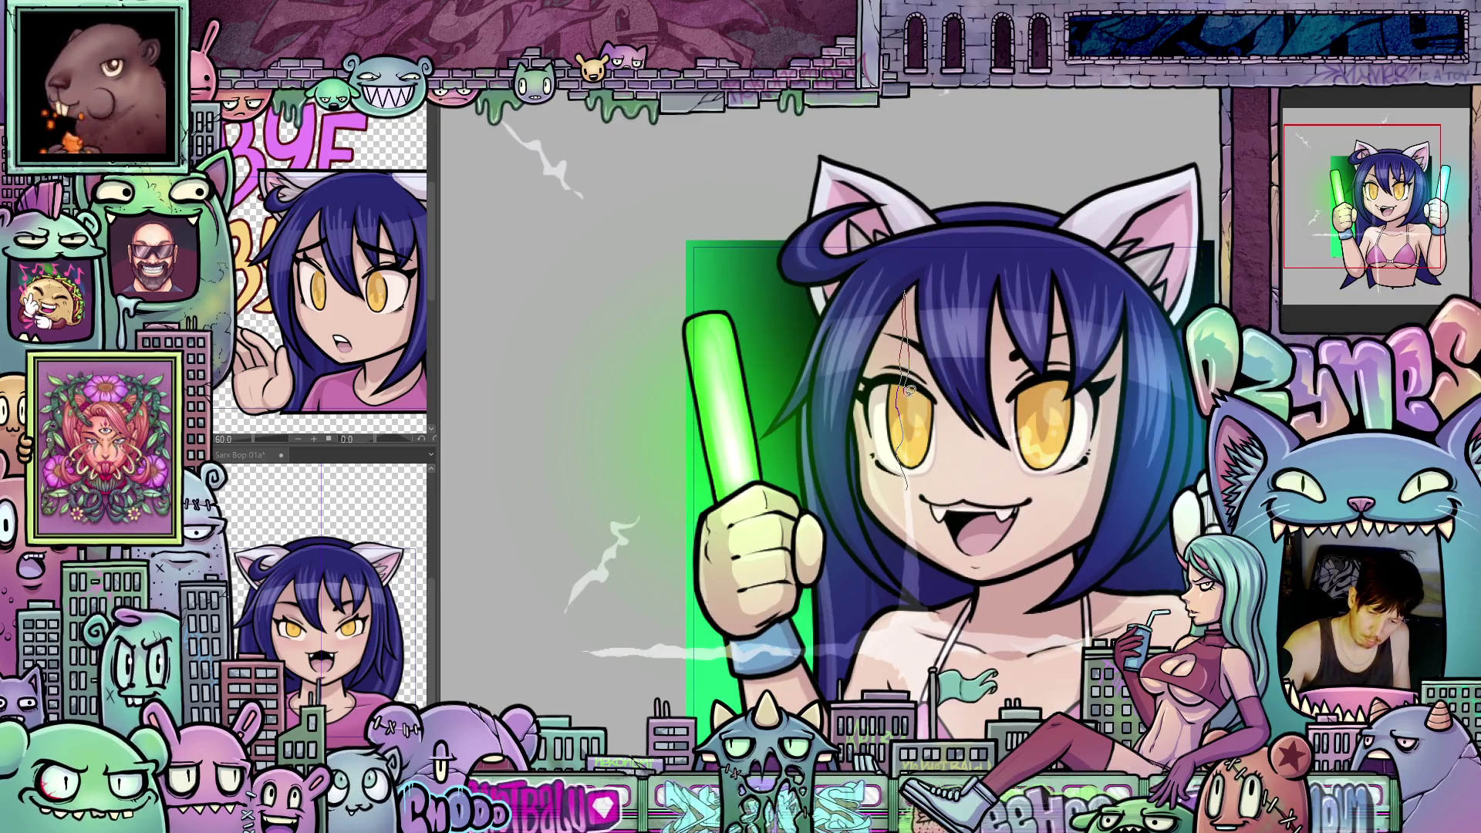
{"action": "left_click_drag", "start_coordinate": [1185, 638], "coordinate": [1133, 546]}
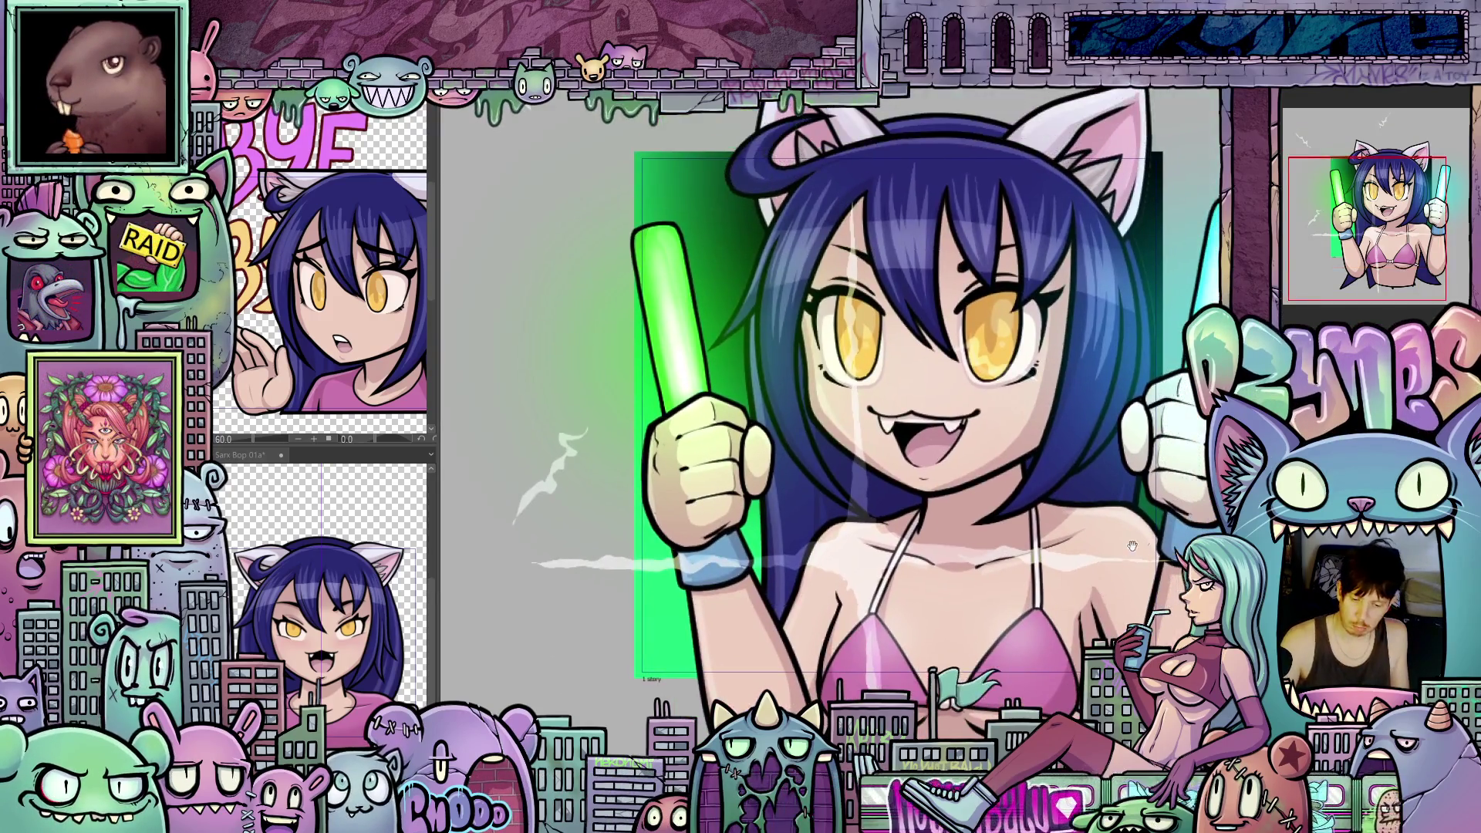
{"action": "left_click_drag", "start_coordinate": [871, 827], "coordinate": [929, 580]}
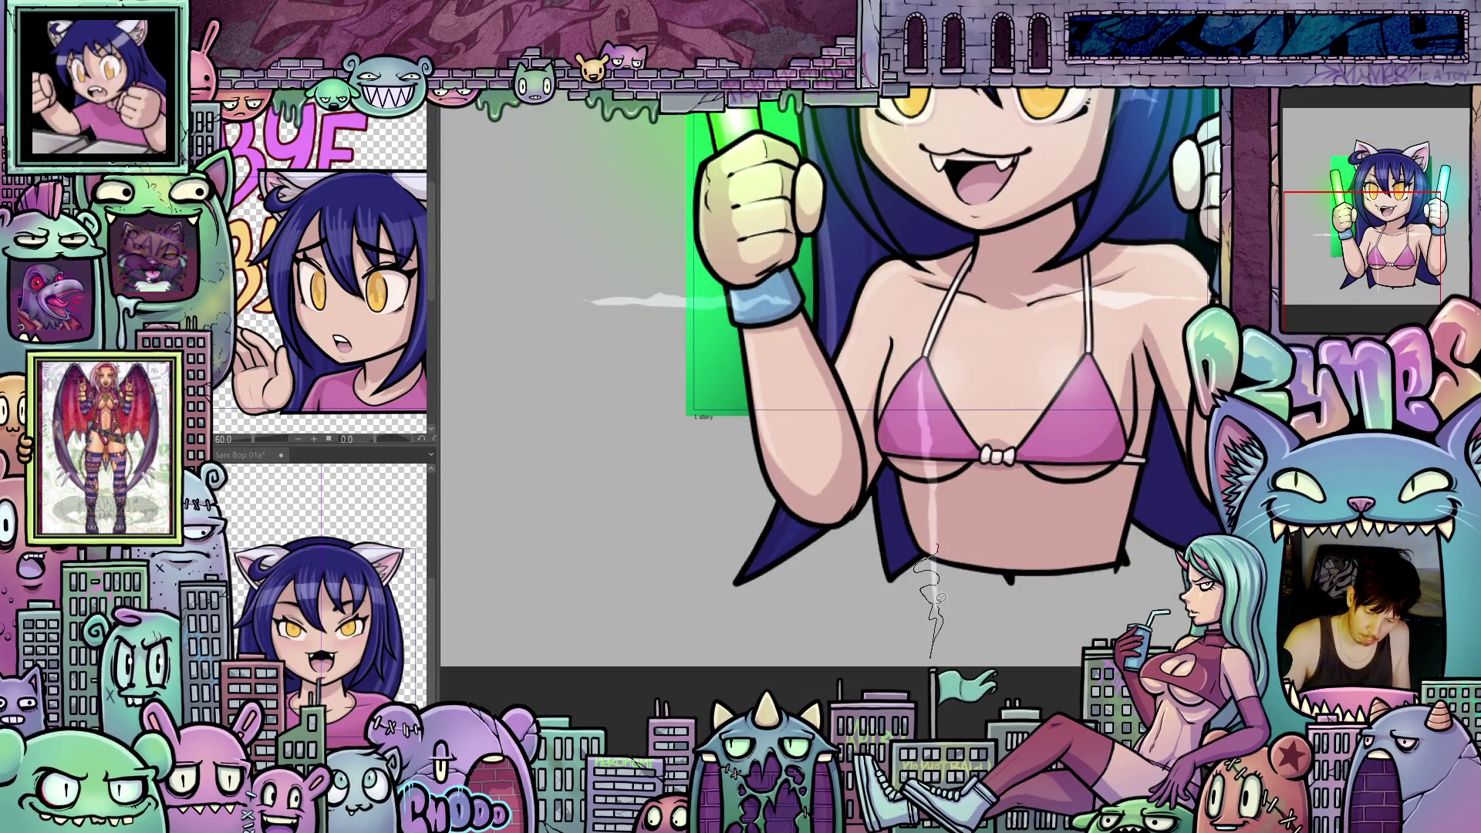
{"action": "scroll", "coordinate": [946, 518], "scroll_direction": "up", "scroll_amount": 2}
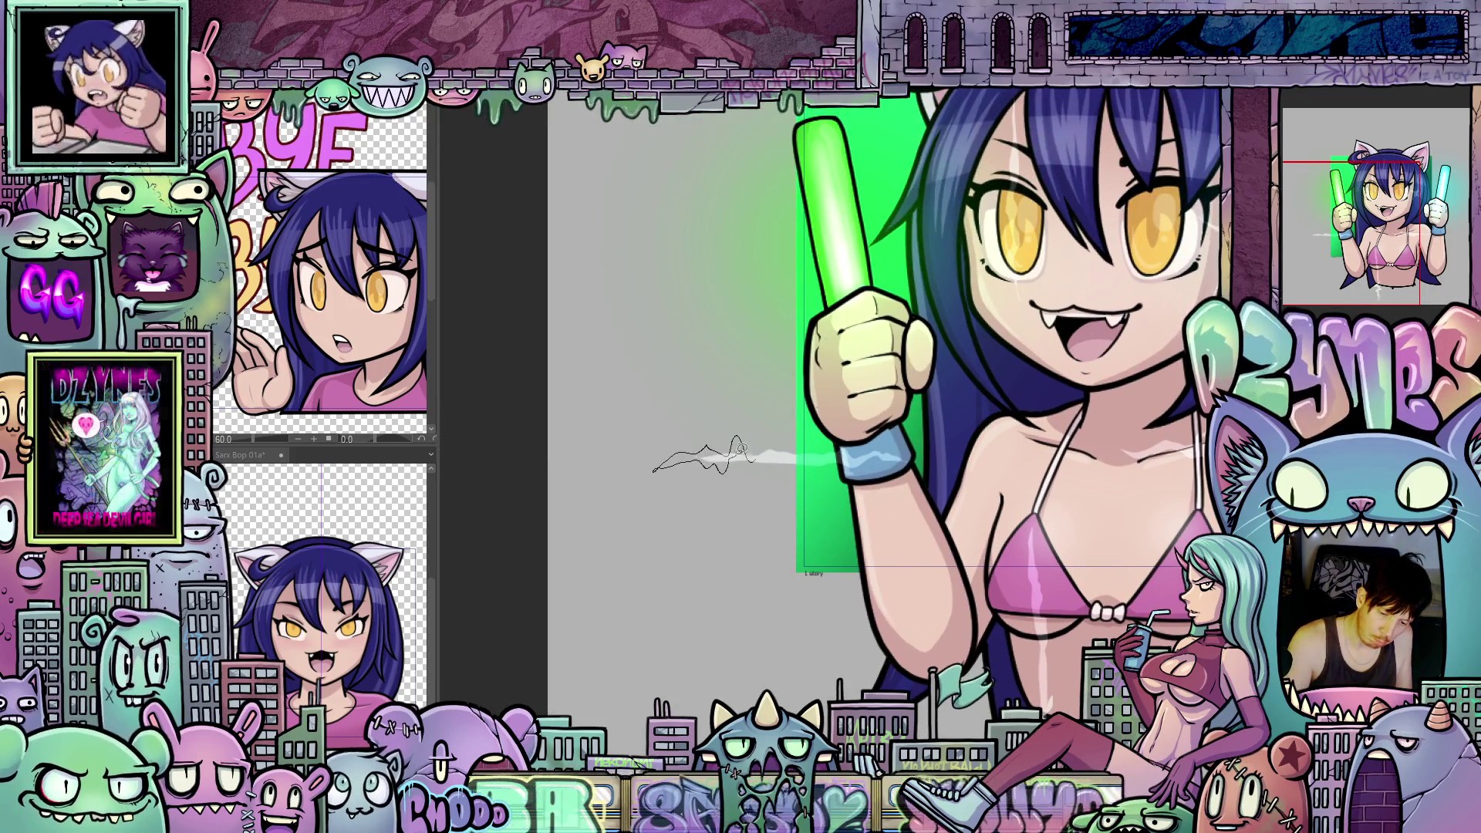
{"action": "scroll", "coordinate": [990, 474], "scroll_direction": "down", "scroll_amount": 2}
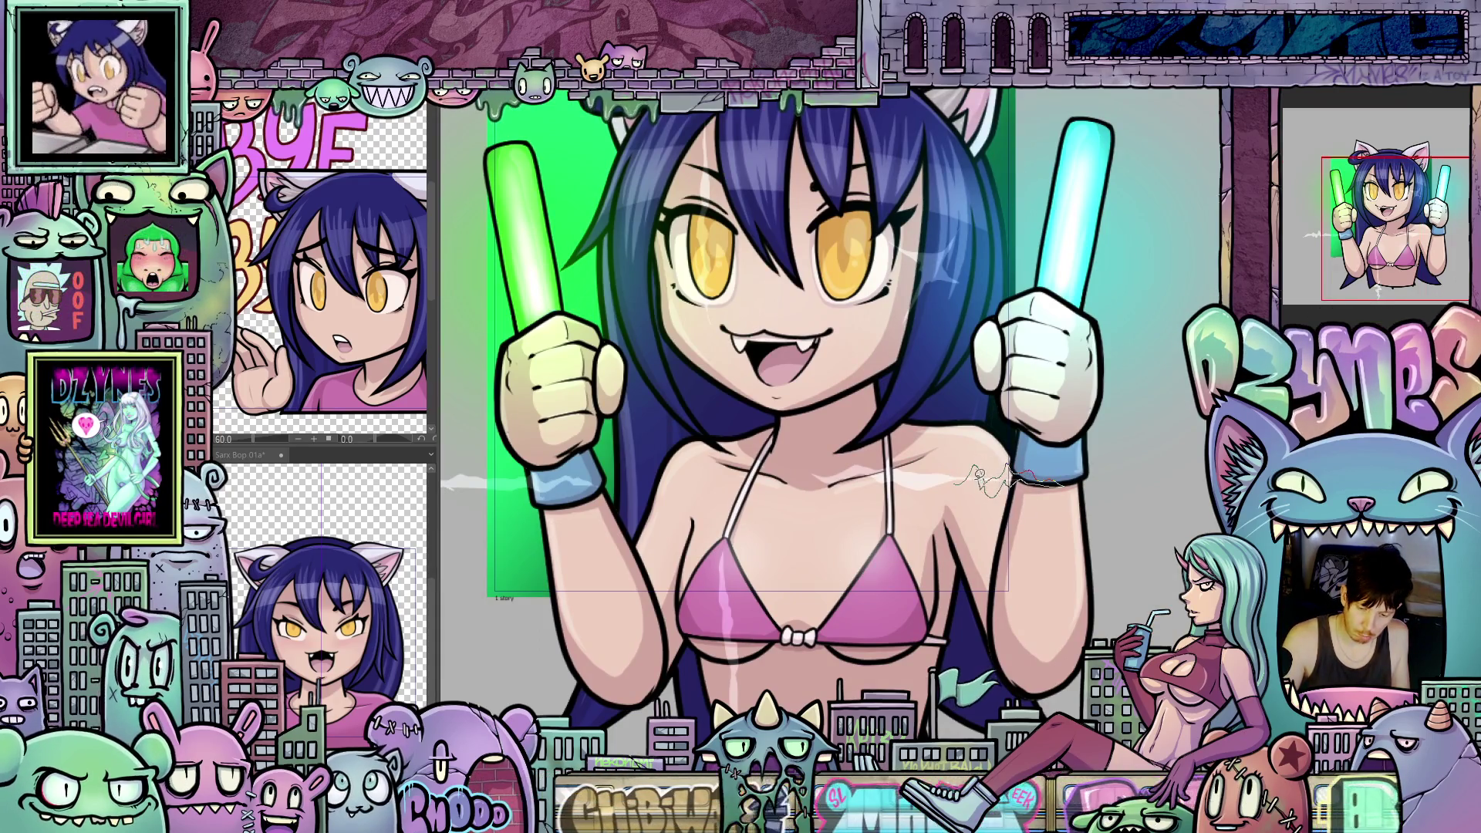
{"action": "left_click_drag", "start_coordinate": [702, 145], "coordinate": [830, 411]}
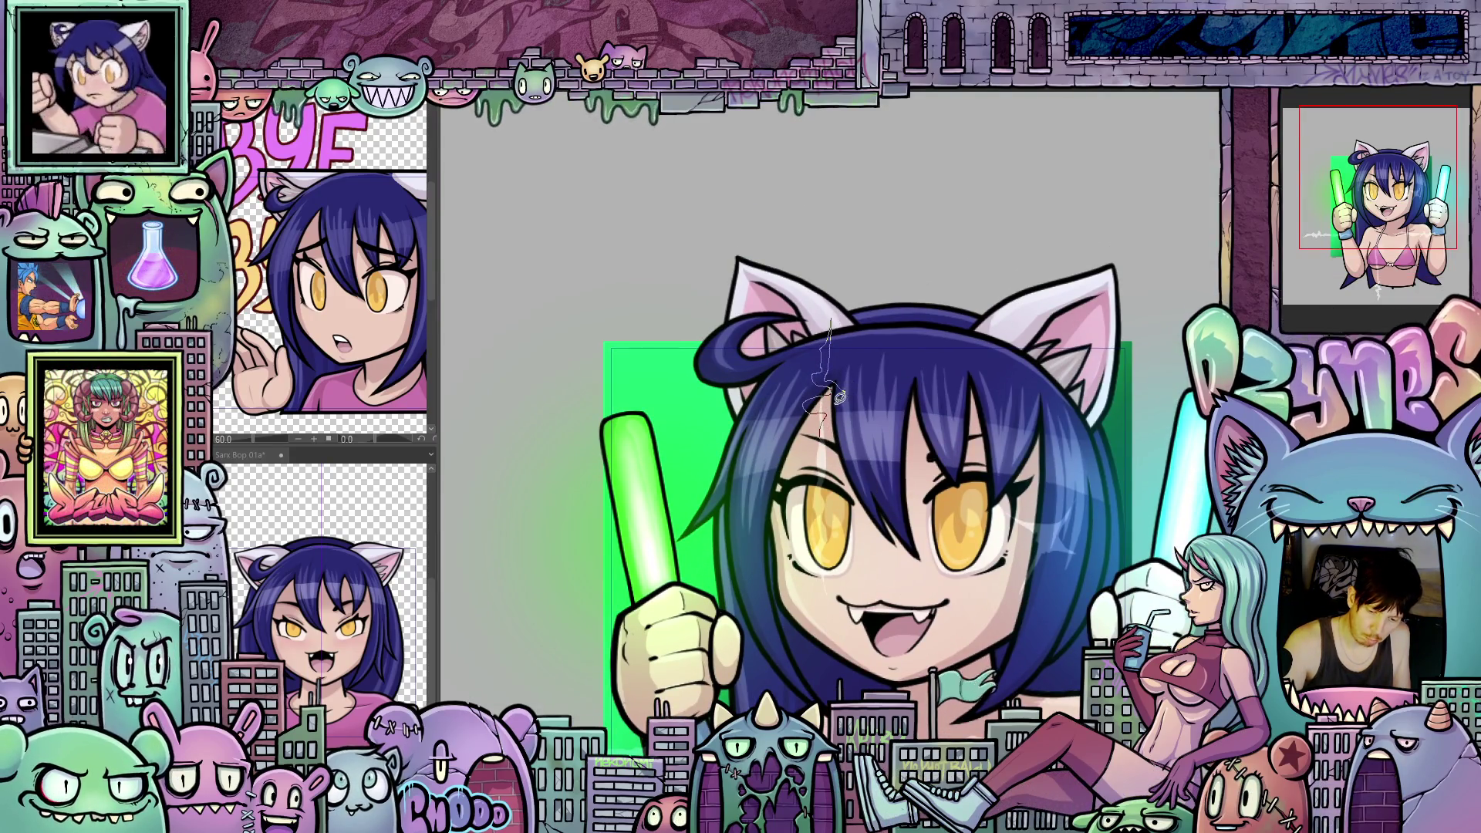
{"action": "left_click_drag", "start_coordinate": [969, 580], "coordinate": [958, 315]}
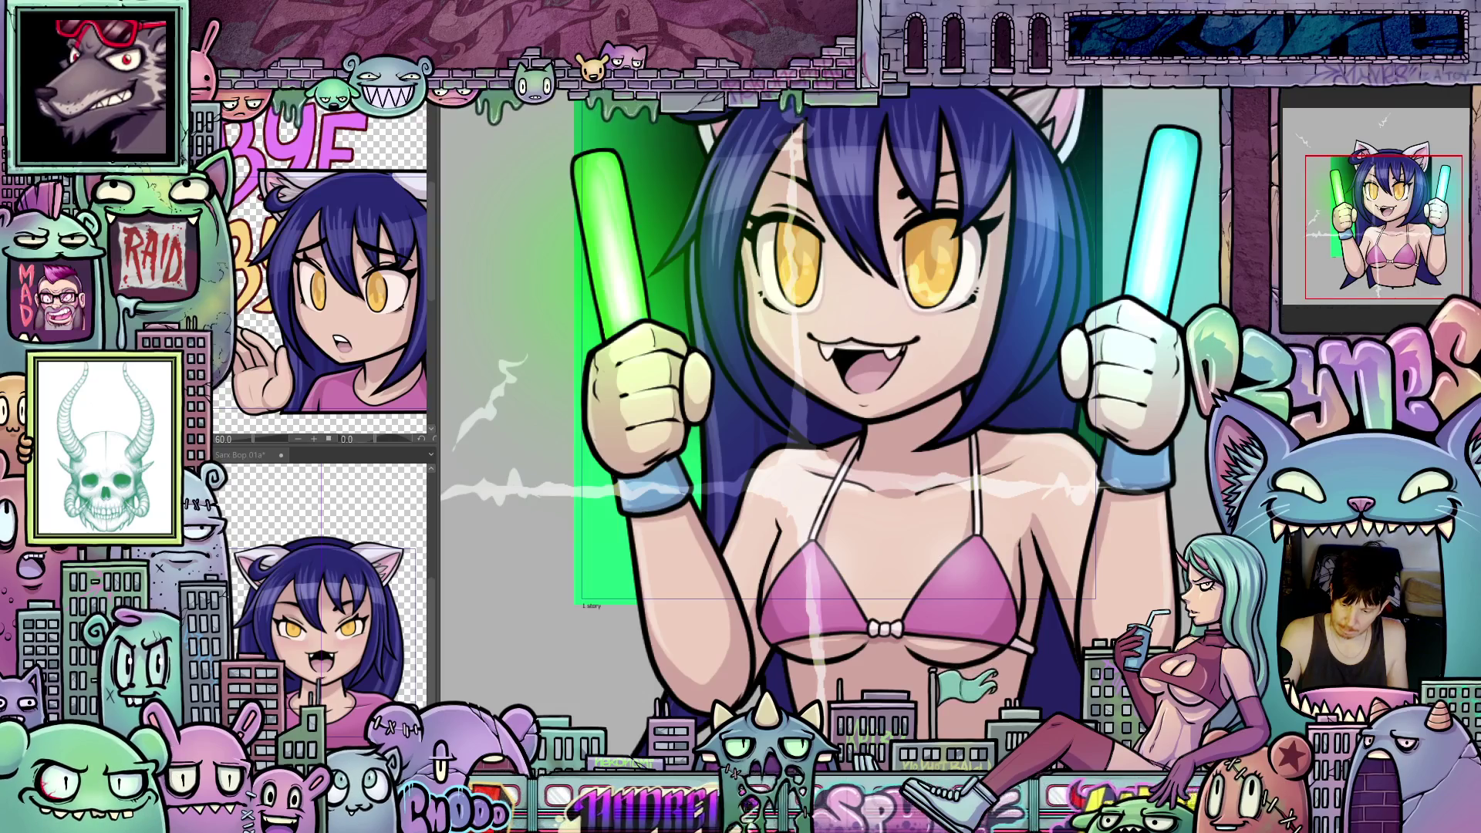
Step: Undo the stray dark sketch lines around the catgirl's right hand
{"action": "mouse_move", "coordinate": [1039, 473]}
{"action": "left_mouse_down"}
{"action": "mouse_move", "coordinate": [1016, 647]}
{"action": "mouse_move", "coordinate": [1089, 601]}
{"action": "left_mouse_up"}
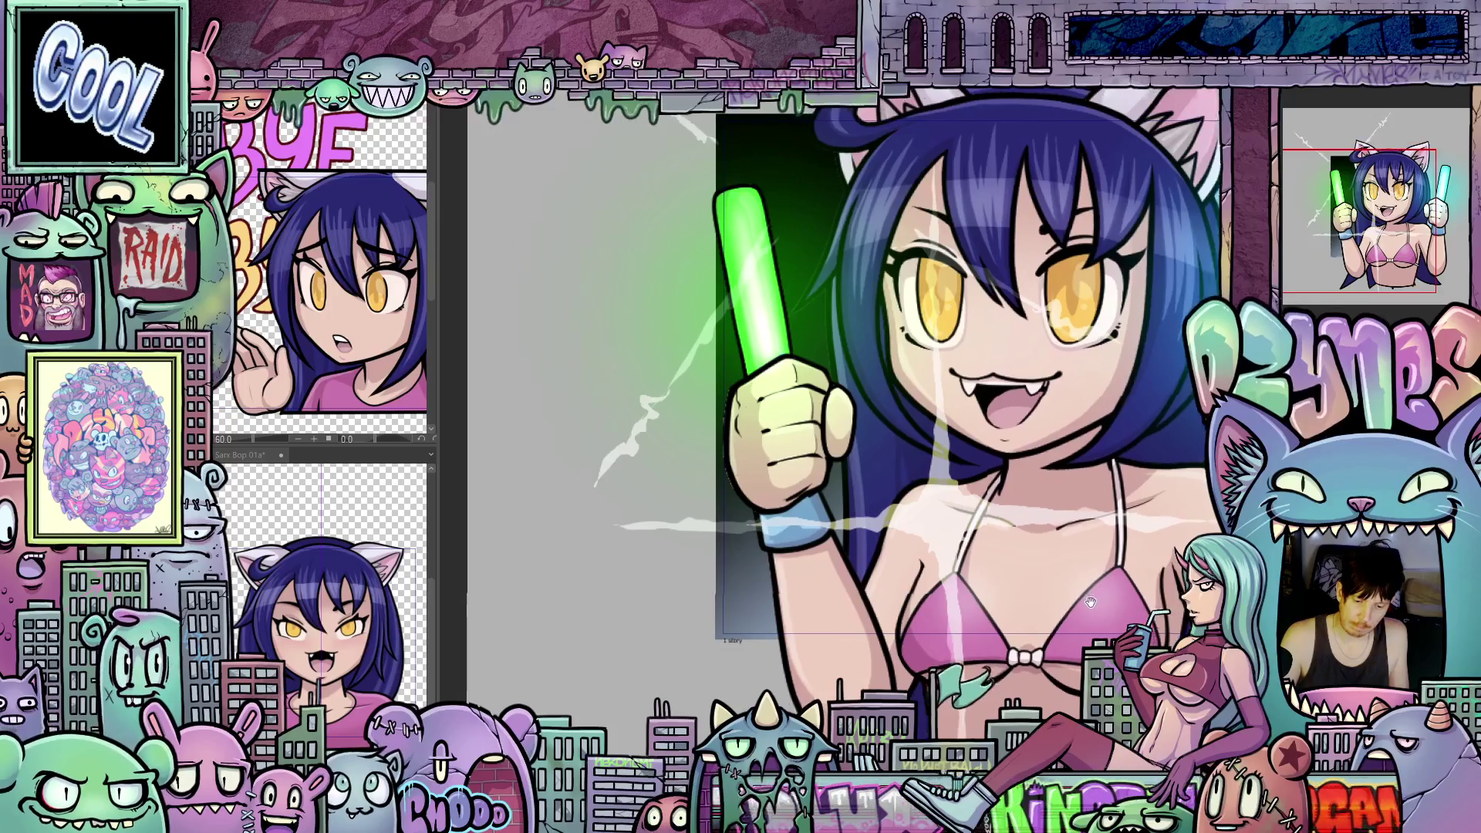
{"action": "mouse_move", "coordinate": [1090, 602]}
{"action": "left_mouse_down"}
{"action": "mouse_move", "coordinate": [1064, 668]}
{"action": "mouse_move", "coordinate": [903, 625]}
{"action": "left_mouse_up"}
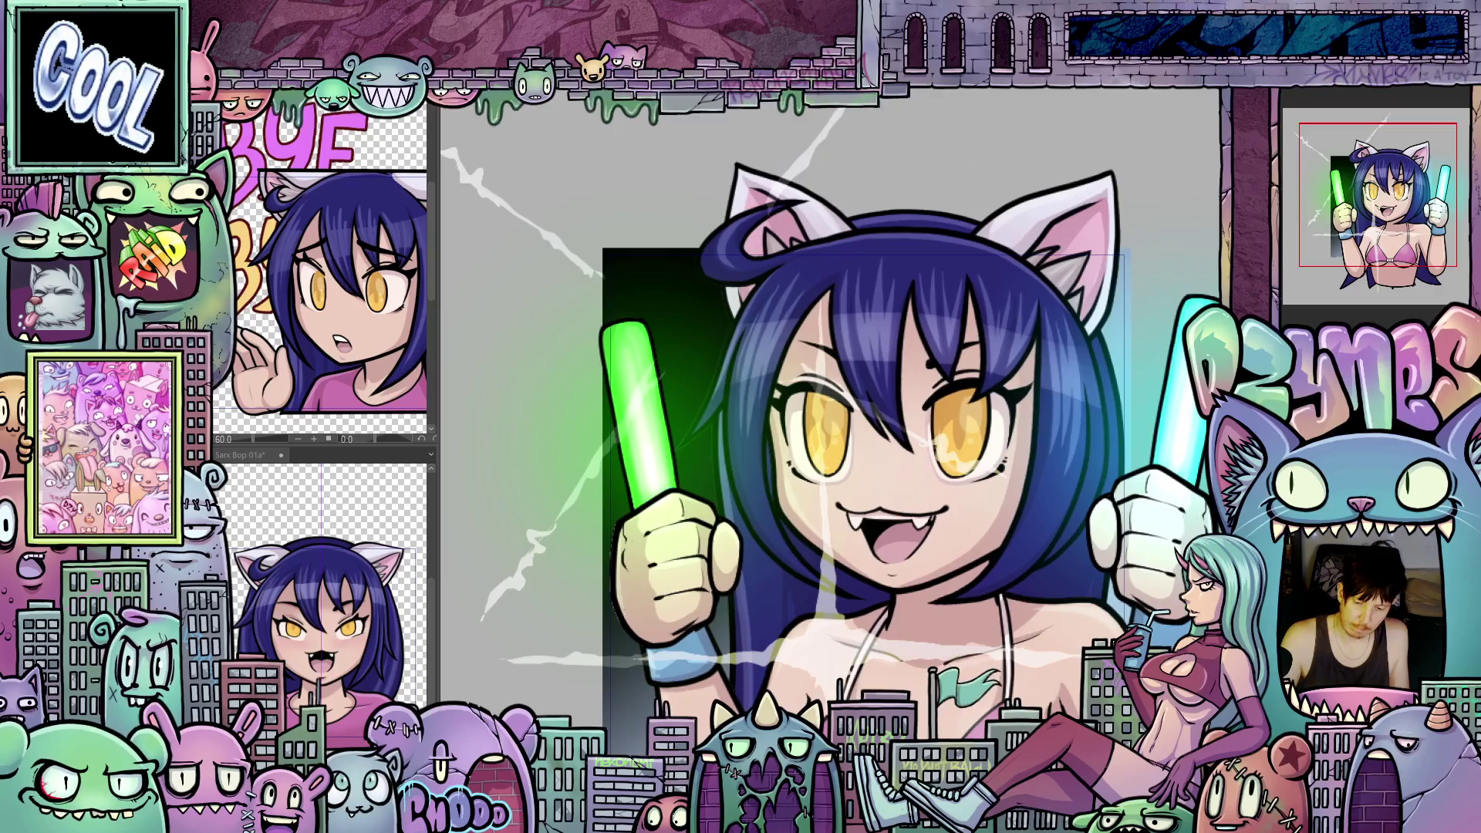
{"action": "left_click_drag", "start_coordinate": [1093, 698], "coordinate": [1023, 663]}
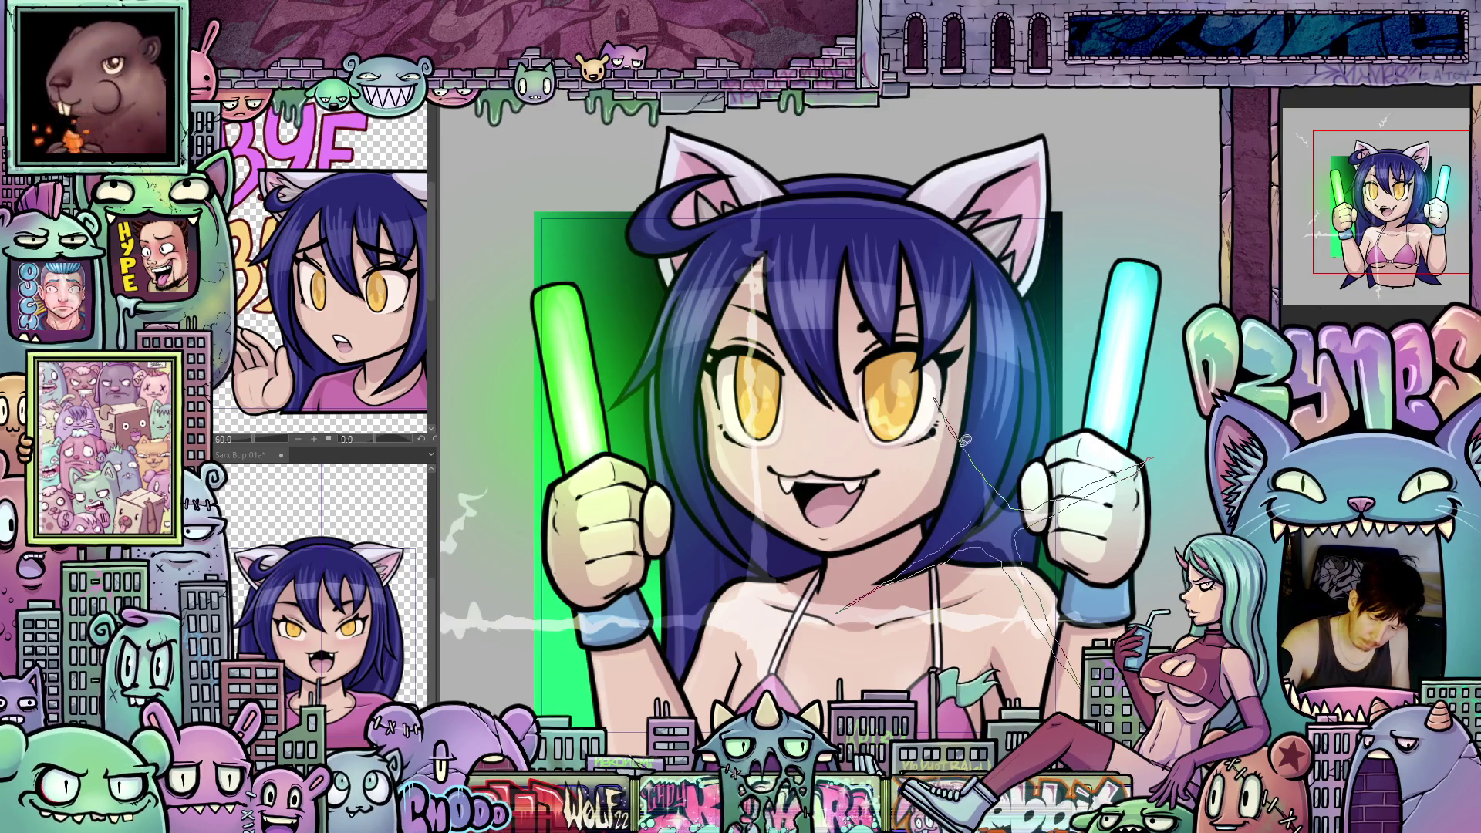
{"action": "key", "text": "ctrl+z"}
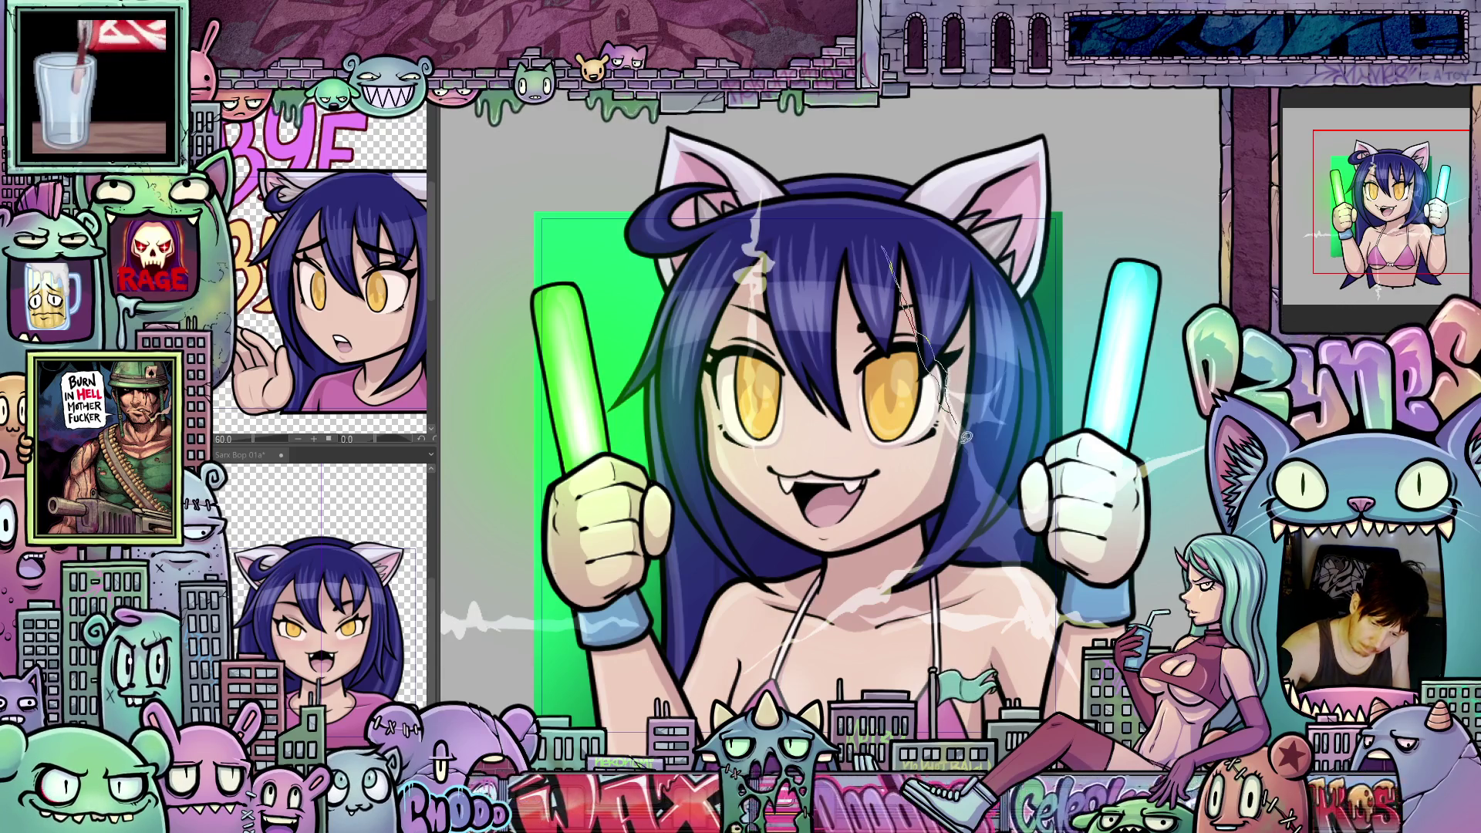
{"action": "scroll", "coordinate": [968, 435], "scroll_direction": "down", "scroll_amount": 3}
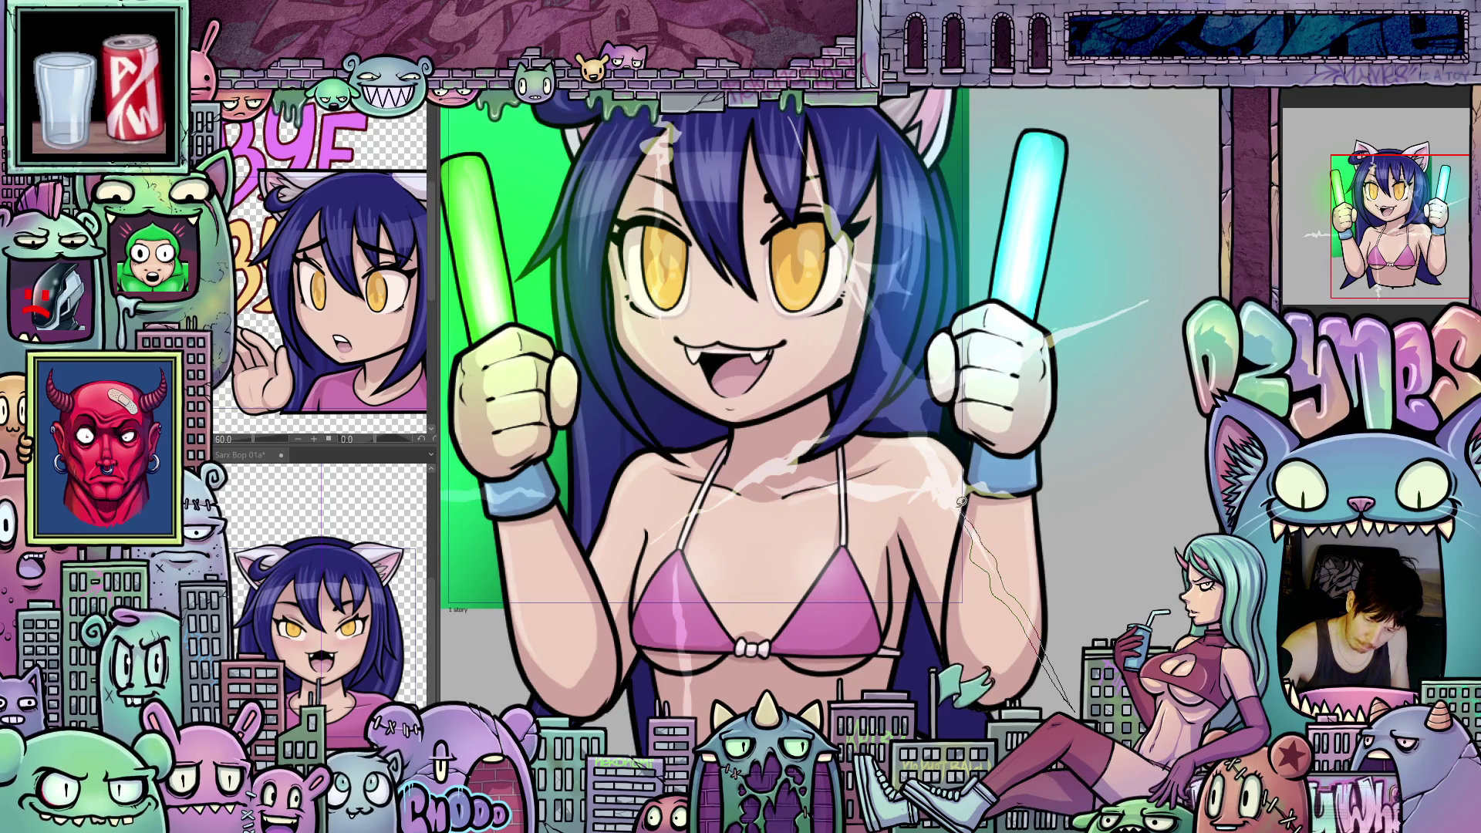
{"action": "scroll", "coordinate": [961, 499], "scroll_direction": "down", "scroll_amount": 1}
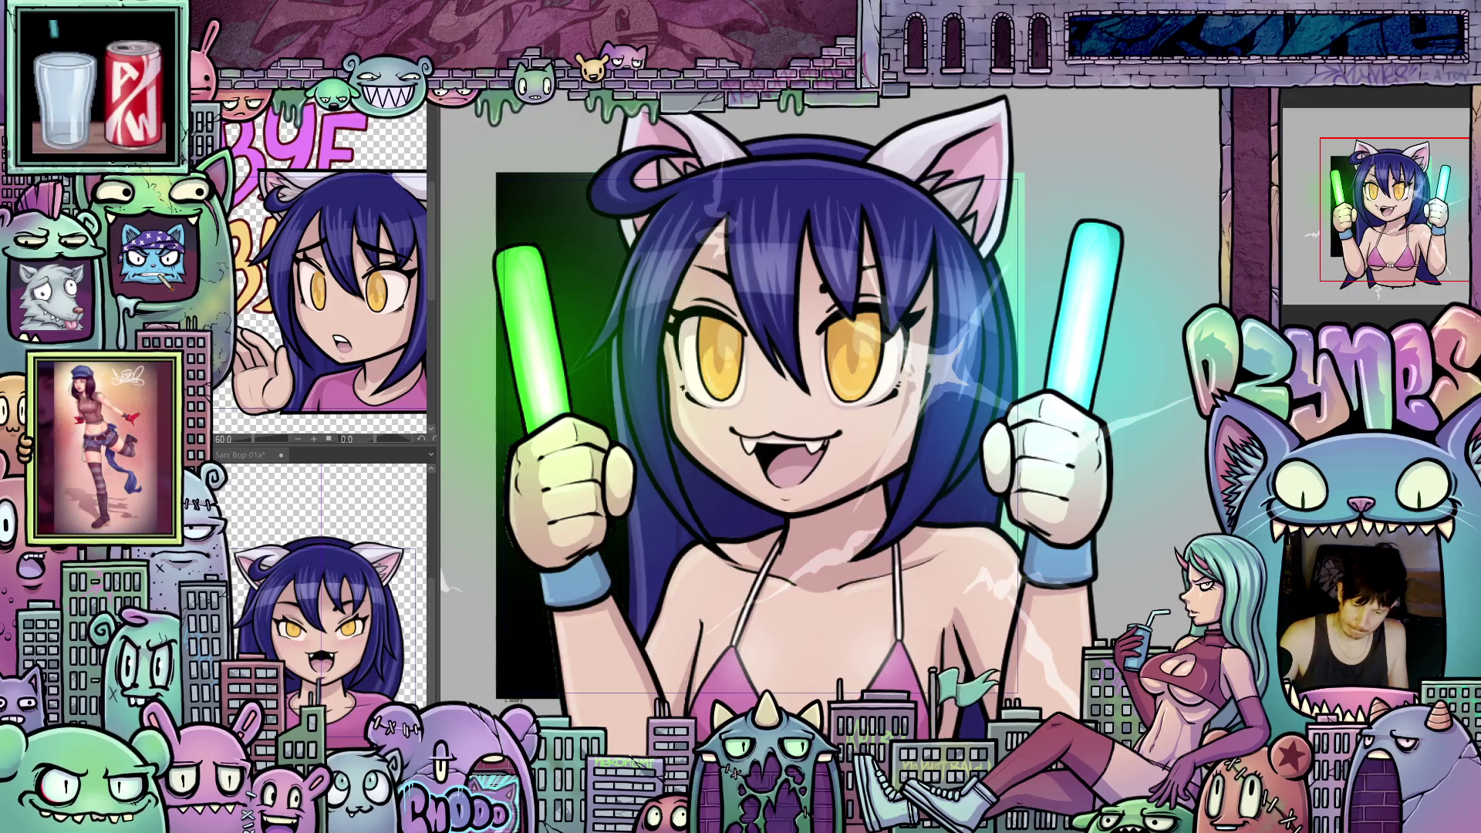
Step: Bring the catgirl's head into view and draw a faint thin stroke on her hair
{"action": "left_click_drag", "start_coordinate": [769, 595], "coordinate": [934, 587]}
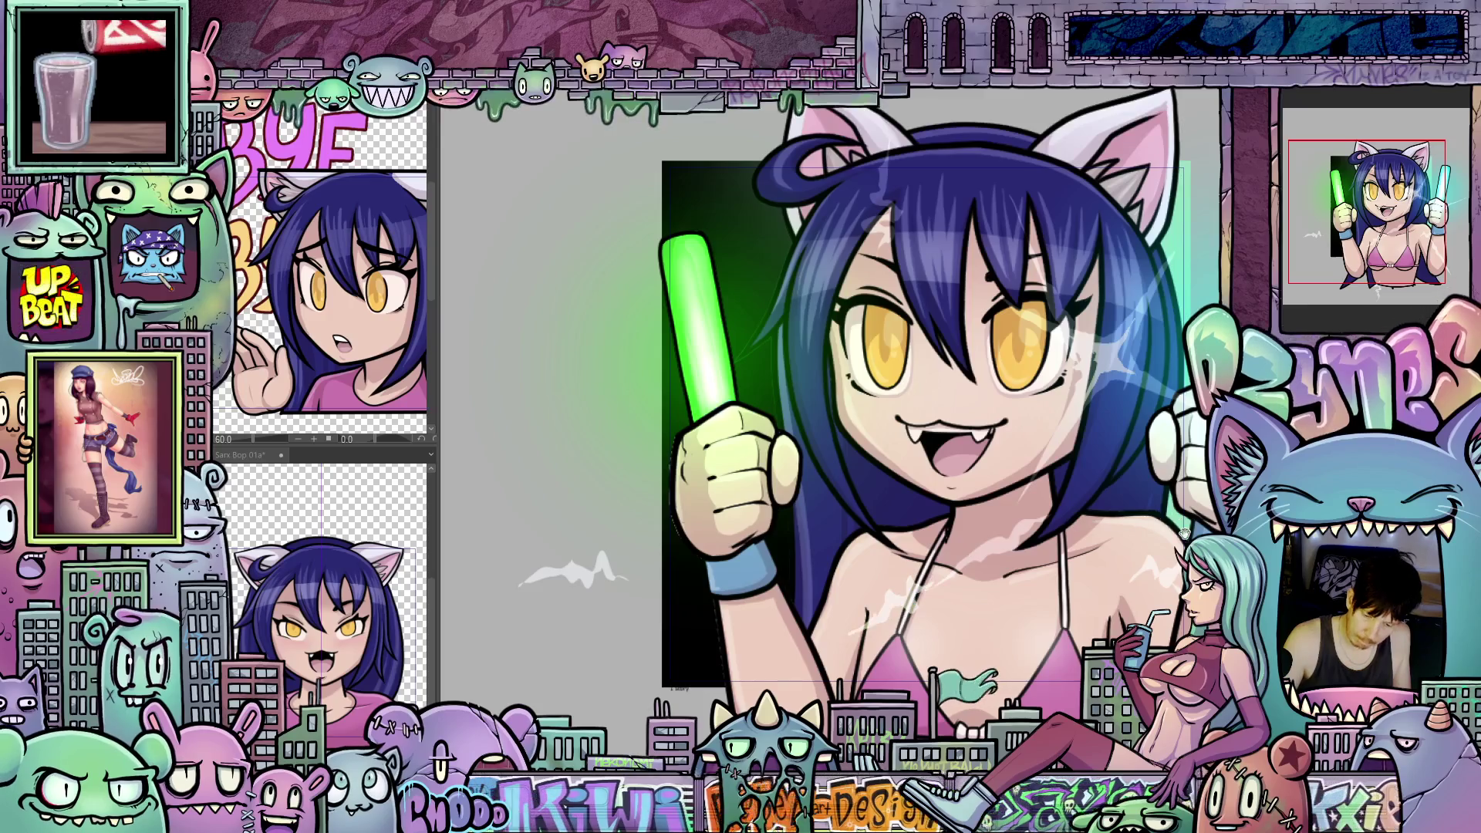
{"action": "left_click_drag", "start_coordinate": [908, 590], "coordinate": [631, 706]}
{"action": "left_click_drag", "start_coordinate": [1039, 610], "coordinate": [1020, 623]}
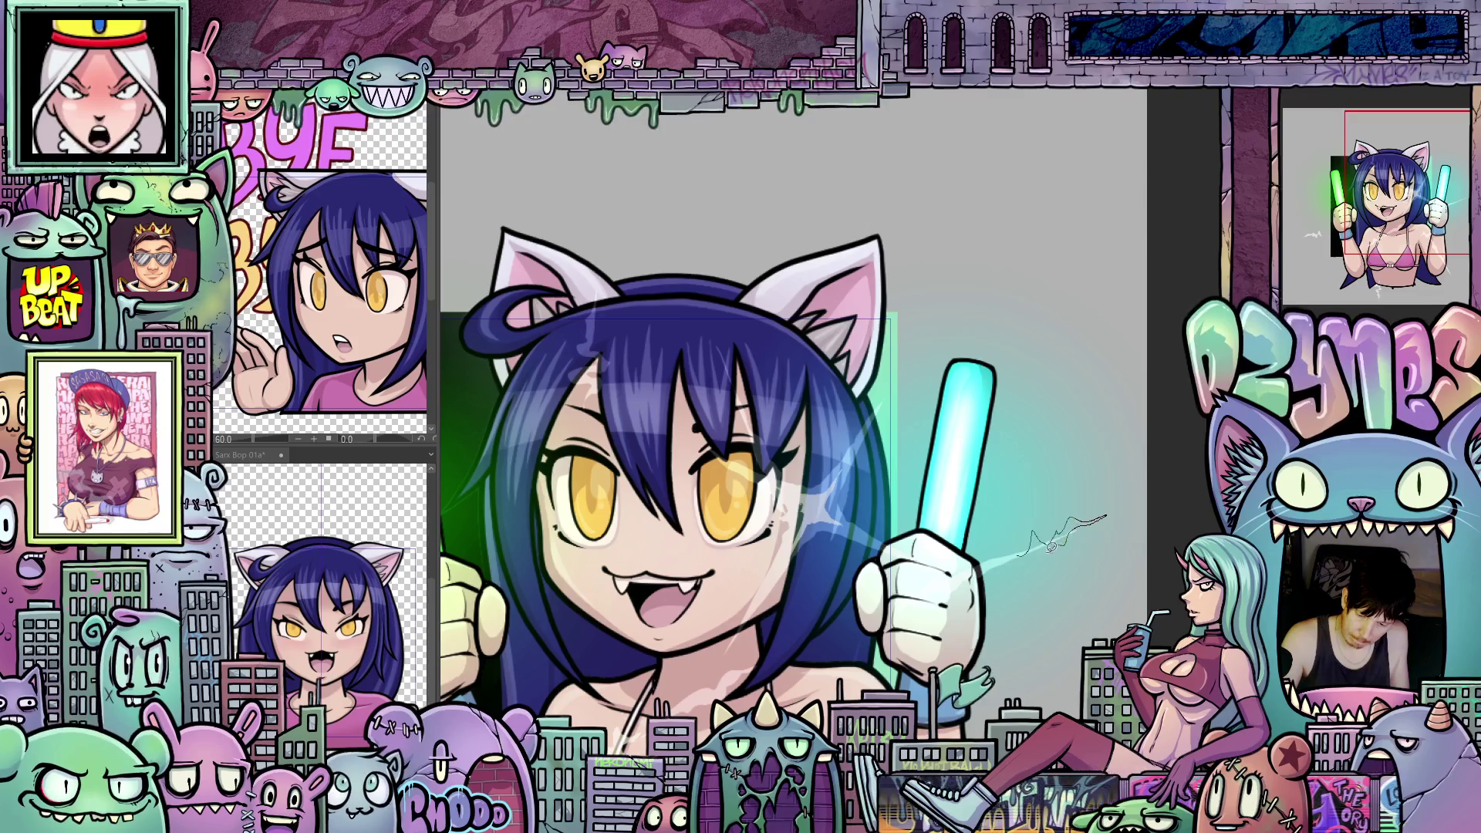
{"action": "left_click_drag", "start_coordinate": [1020, 624], "coordinate": [1060, 364]}
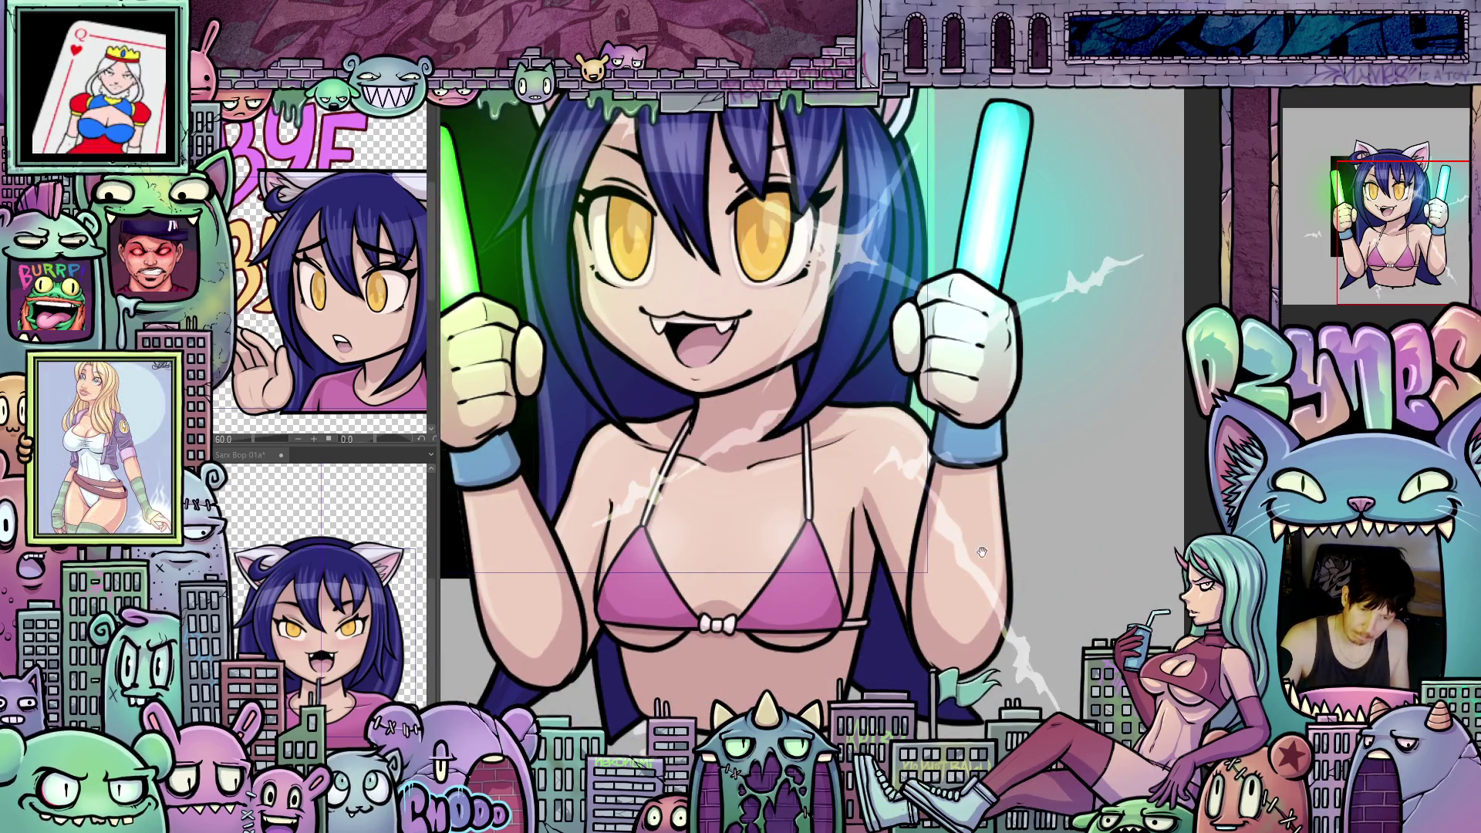
{"action": "left_click_drag", "start_coordinate": [982, 552], "coordinate": [1028, 625]}
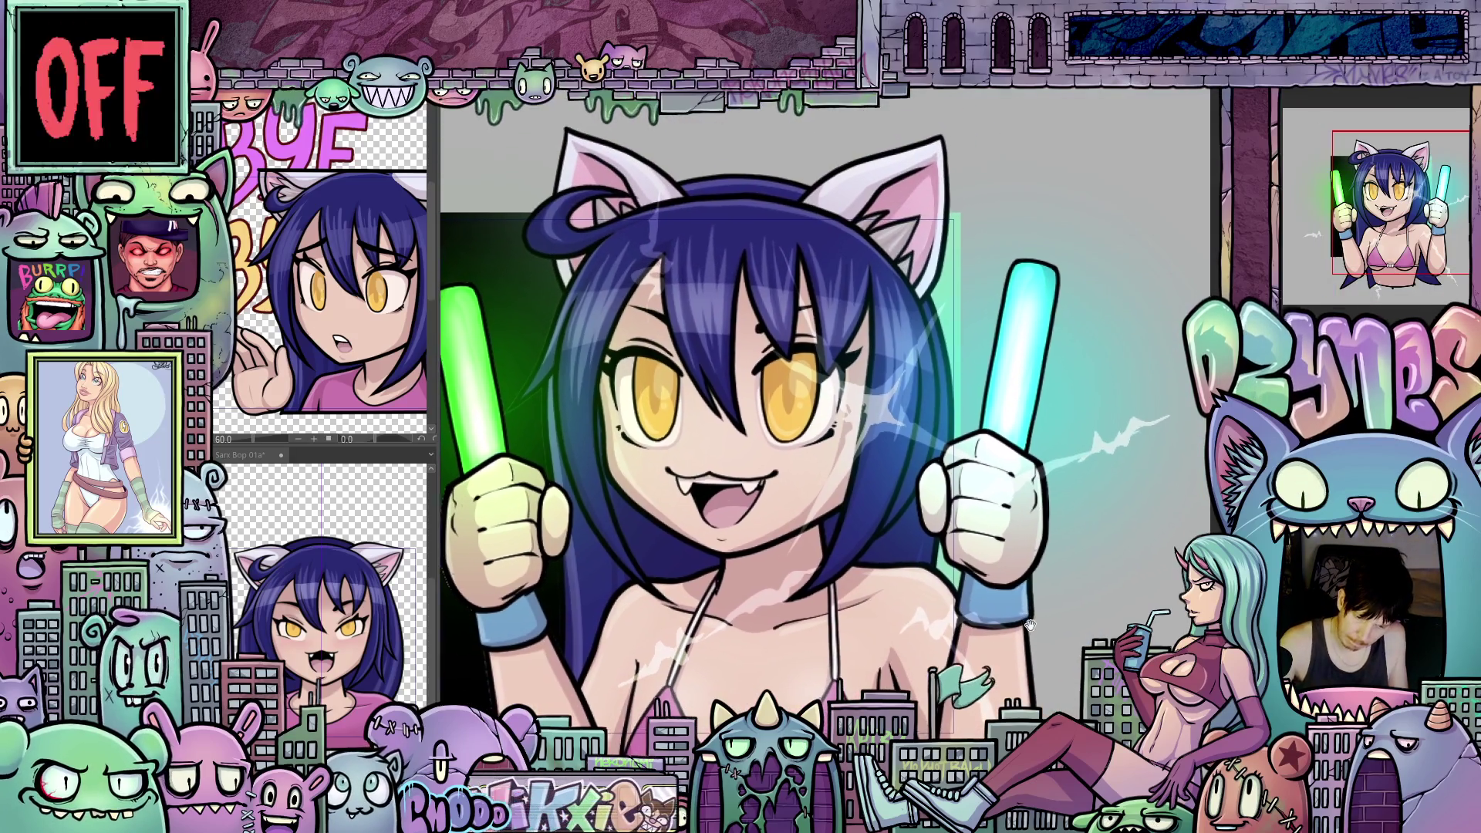
{"action": "scroll", "coordinate": [826, 388], "scroll_direction": "up", "scroll_amount": 3}
{"action": "mouse_move", "coordinate": [826, 387]}
{"action": "left_mouse_down"}
{"action": "mouse_move", "coordinate": [810, 360]}
{"action": "mouse_move", "coordinate": [839, 402]}
{"action": "left_mouse_up"}
{"action": "scroll", "coordinate": [929, 527], "scroll_direction": "down", "scroll_amount": 2}
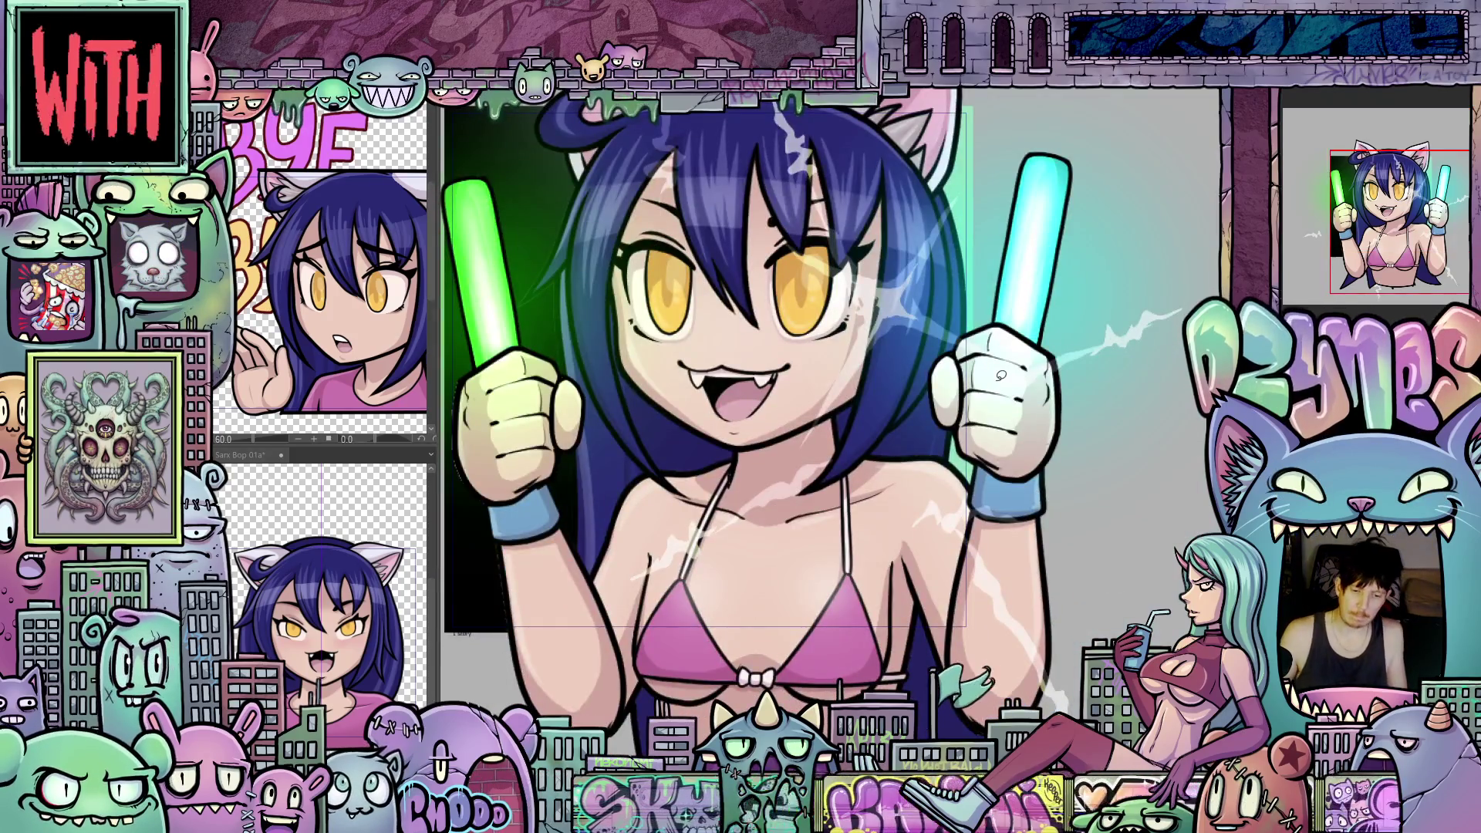
{"action": "scroll", "coordinate": [668, 491], "scroll_direction": "down", "scroll_amount": 2}
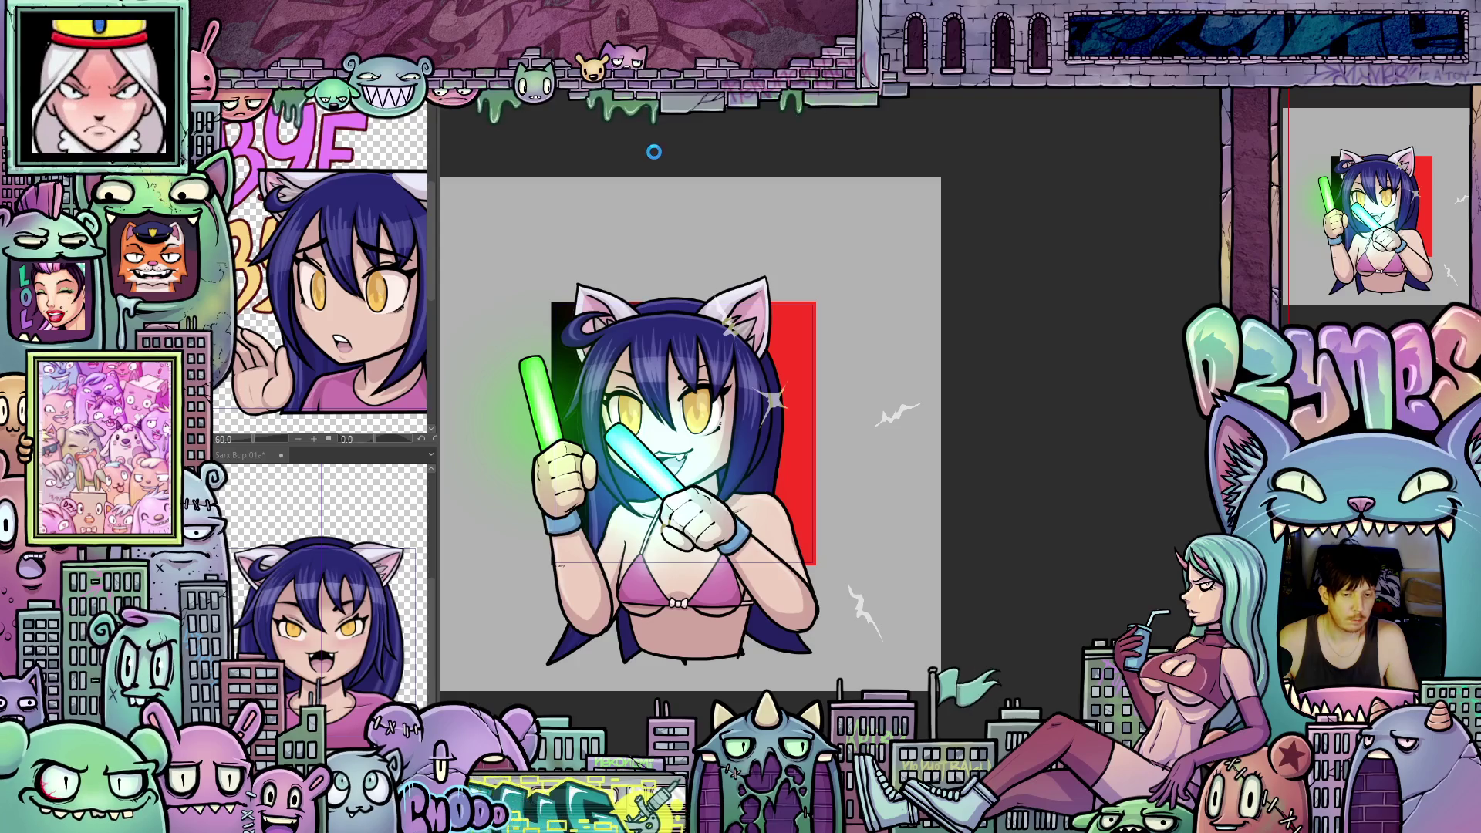
Step: Save, then render the playback range to preview the glowstick animation
{"action": "key", "text": "ctrl+s"}
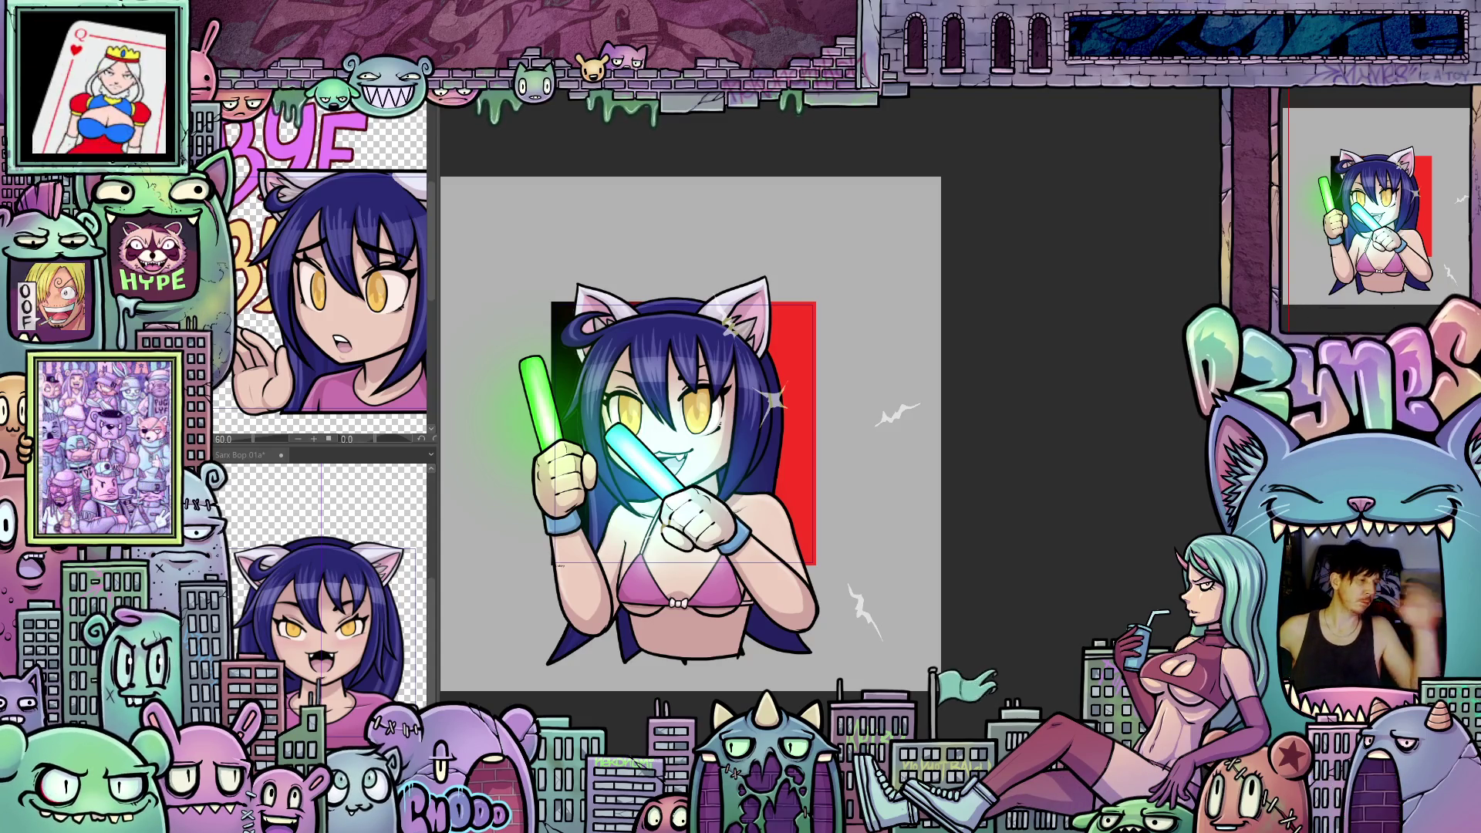
{"action": "key", "text": "space"}
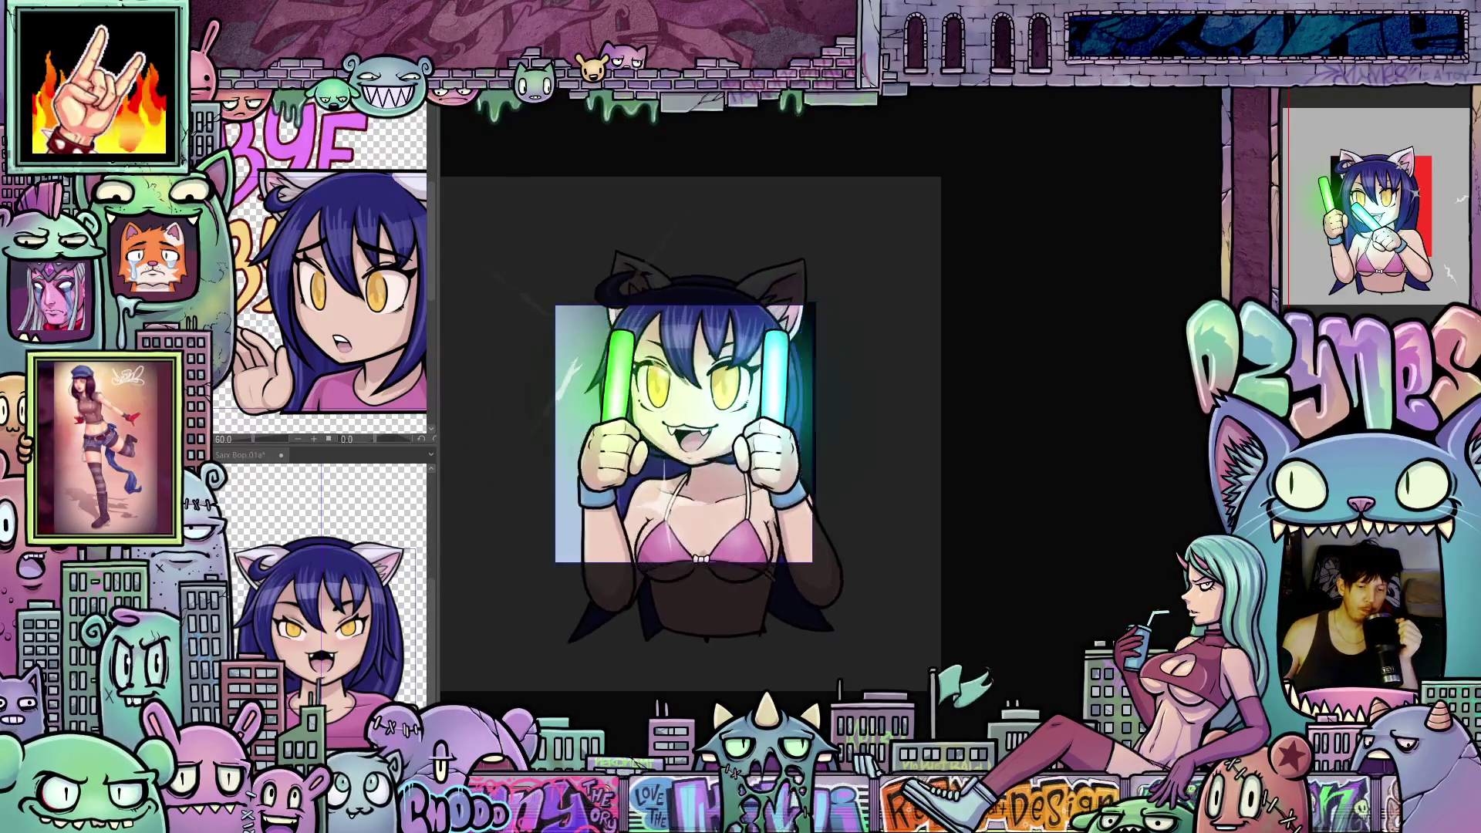
{"action": "scroll", "coordinate": [906, 473], "scroll_direction": "down", "scroll_amount": 2}
{"action": "scroll", "coordinate": [906, 473], "scroll_direction": "down", "scroll_amount": 2}
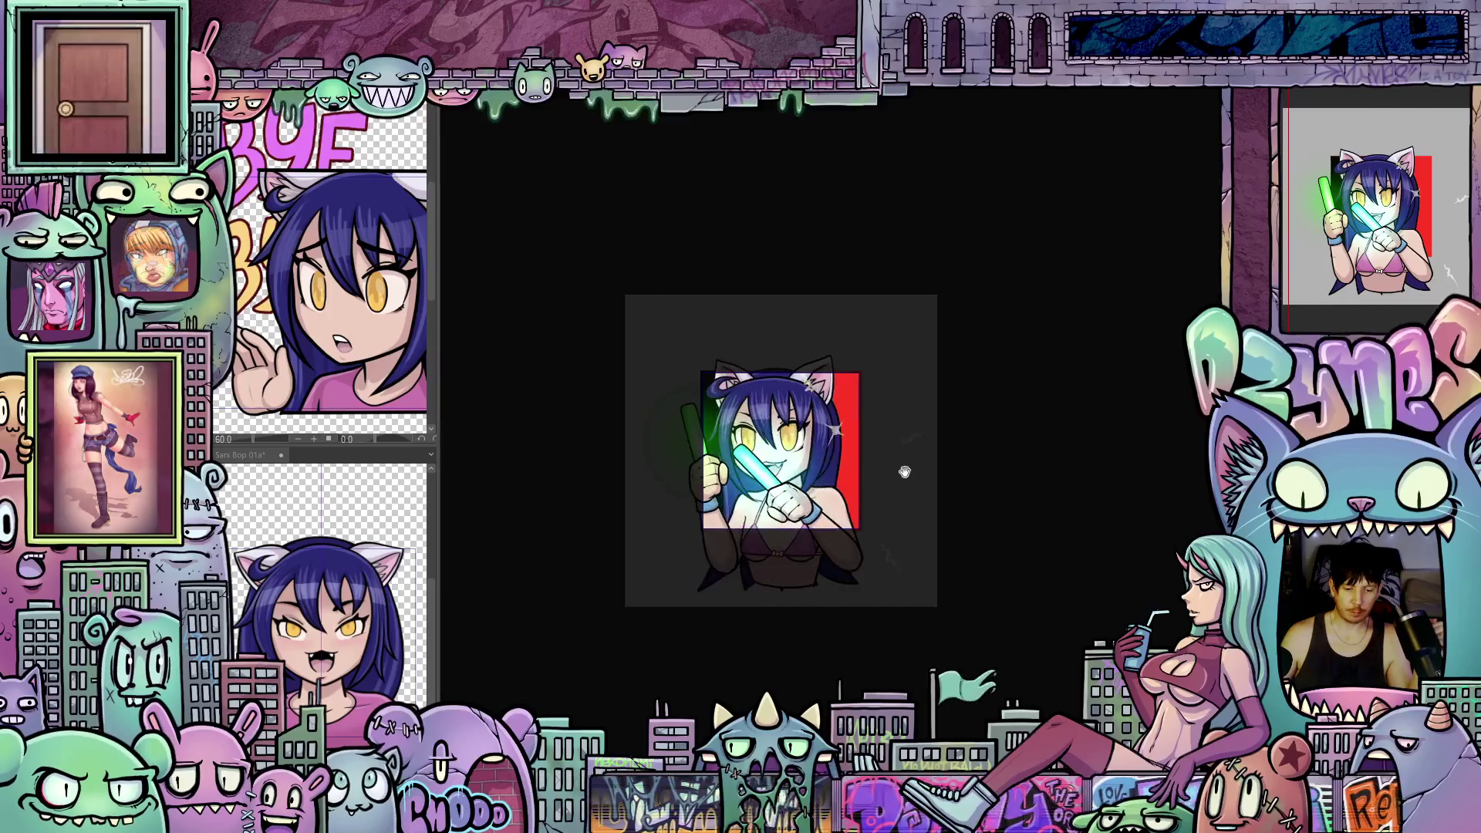
{"action": "scroll", "coordinate": [915, 472], "scroll_direction": "down", "scroll_amount": 2}
{"action": "scroll", "coordinate": [923, 478], "scroll_direction": "down", "scroll_amount": 1}
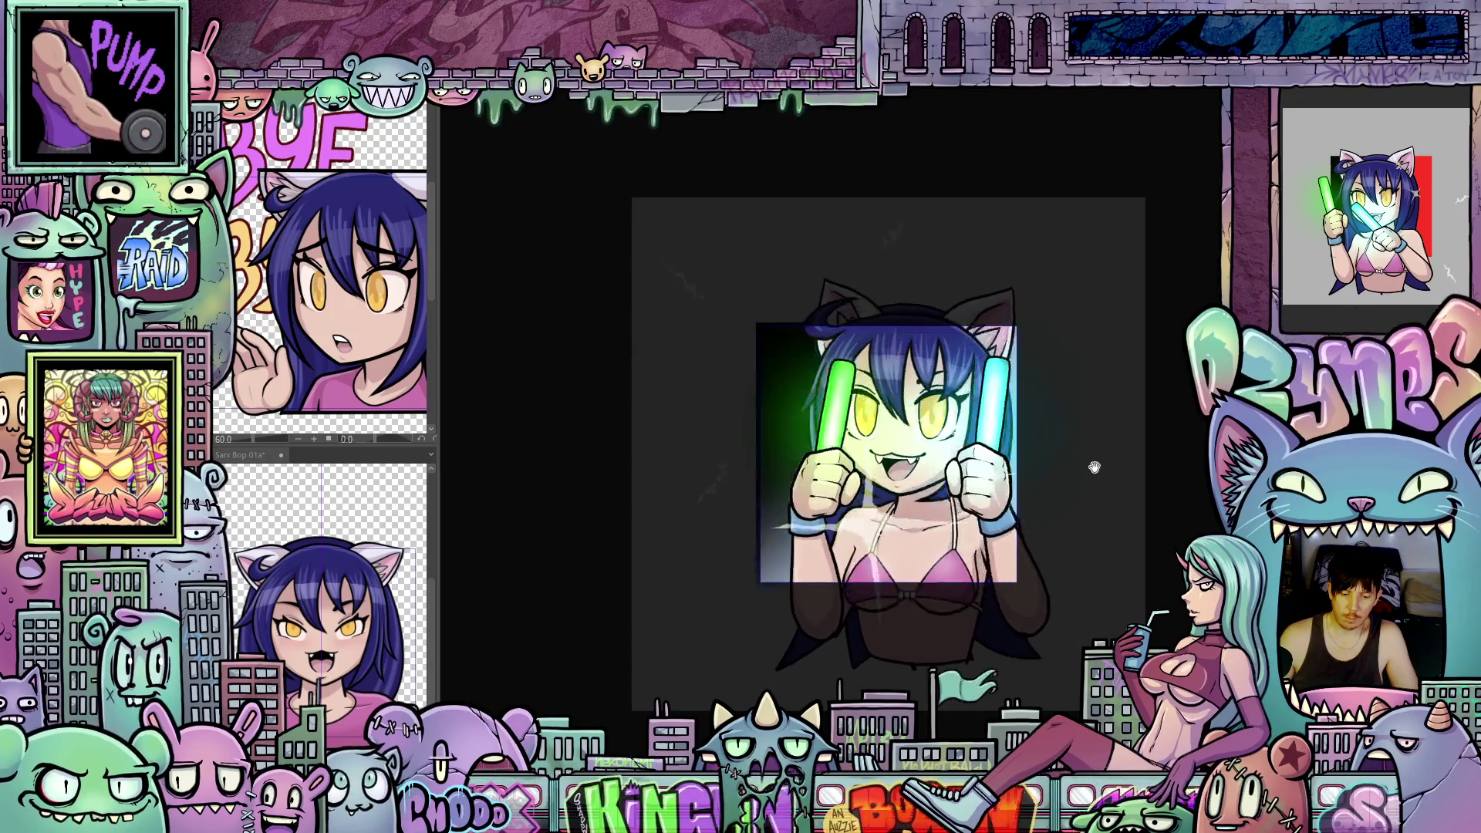
{"action": "scroll", "coordinate": [1094, 465], "scroll_direction": "down", "scroll_amount": 2}
{"action": "scroll", "coordinate": [1097, 447], "scroll_direction": "down", "scroll_amount": 3}
{"action": "scroll", "coordinate": [1097, 447], "scroll_direction": "down", "scroll_amount": 2}
{"action": "scroll", "coordinate": [1114, 482], "scroll_direction": "down", "scroll_amount": 1}
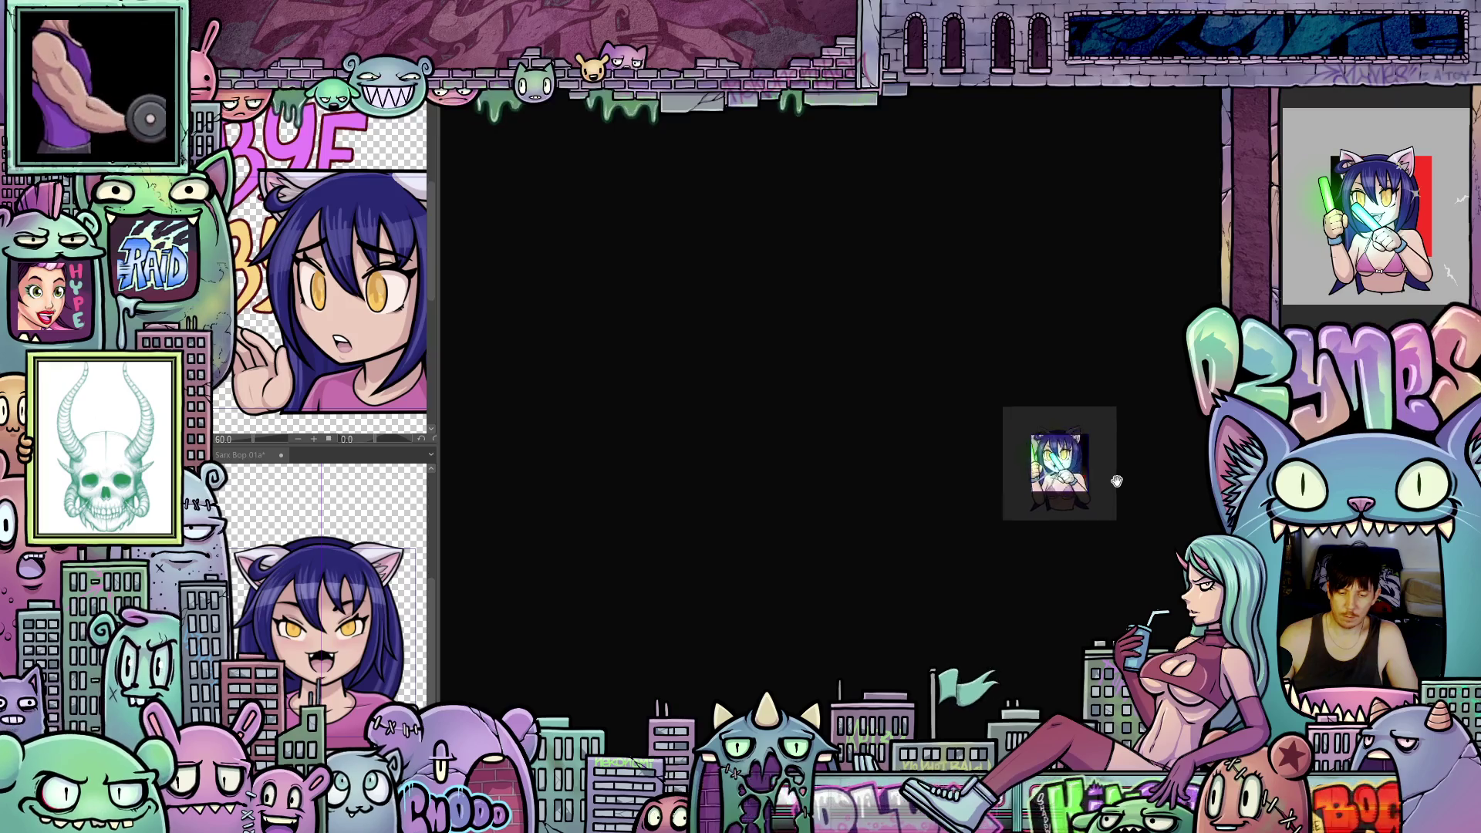
{"action": "scroll", "coordinate": [1118, 487], "scroll_direction": "down", "scroll_amount": 1}
{"action": "scroll", "coordinate": [1127, 504], "scroll_direction": "down", "scroll_amount": 2}
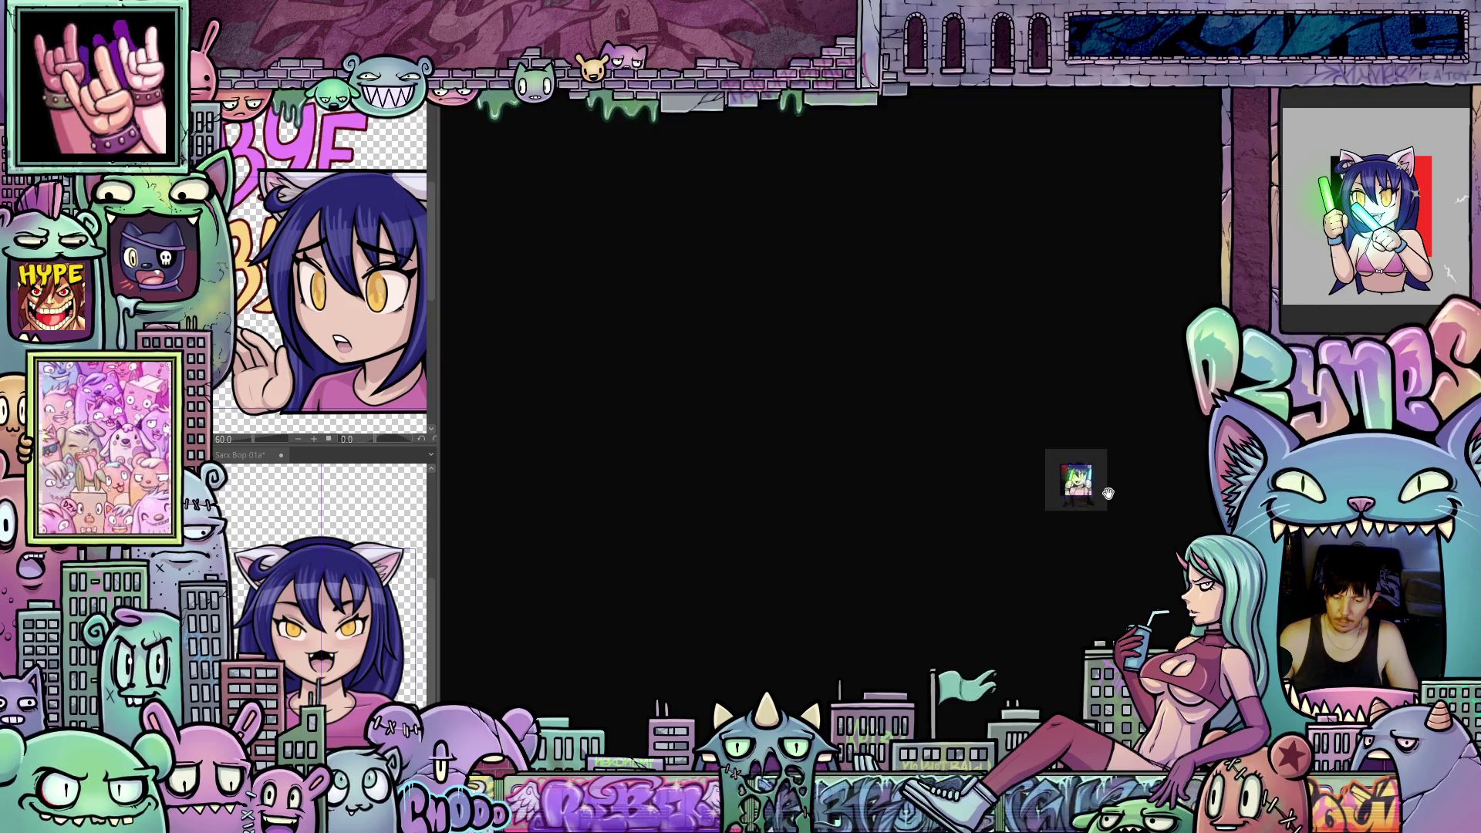
{"action": "scroll", "coordinate": [1105, 486], "scroll_direction": "up", "scroll_amount": 2}
{"action": "scroll", "coordinate": [1103, 477], "scroll_direction": "up", "scroll_amount": 2}
{"action": "scroll", "coordinate": [1100, 470], "scroll_direction": "up", "scroll_amount": 2}
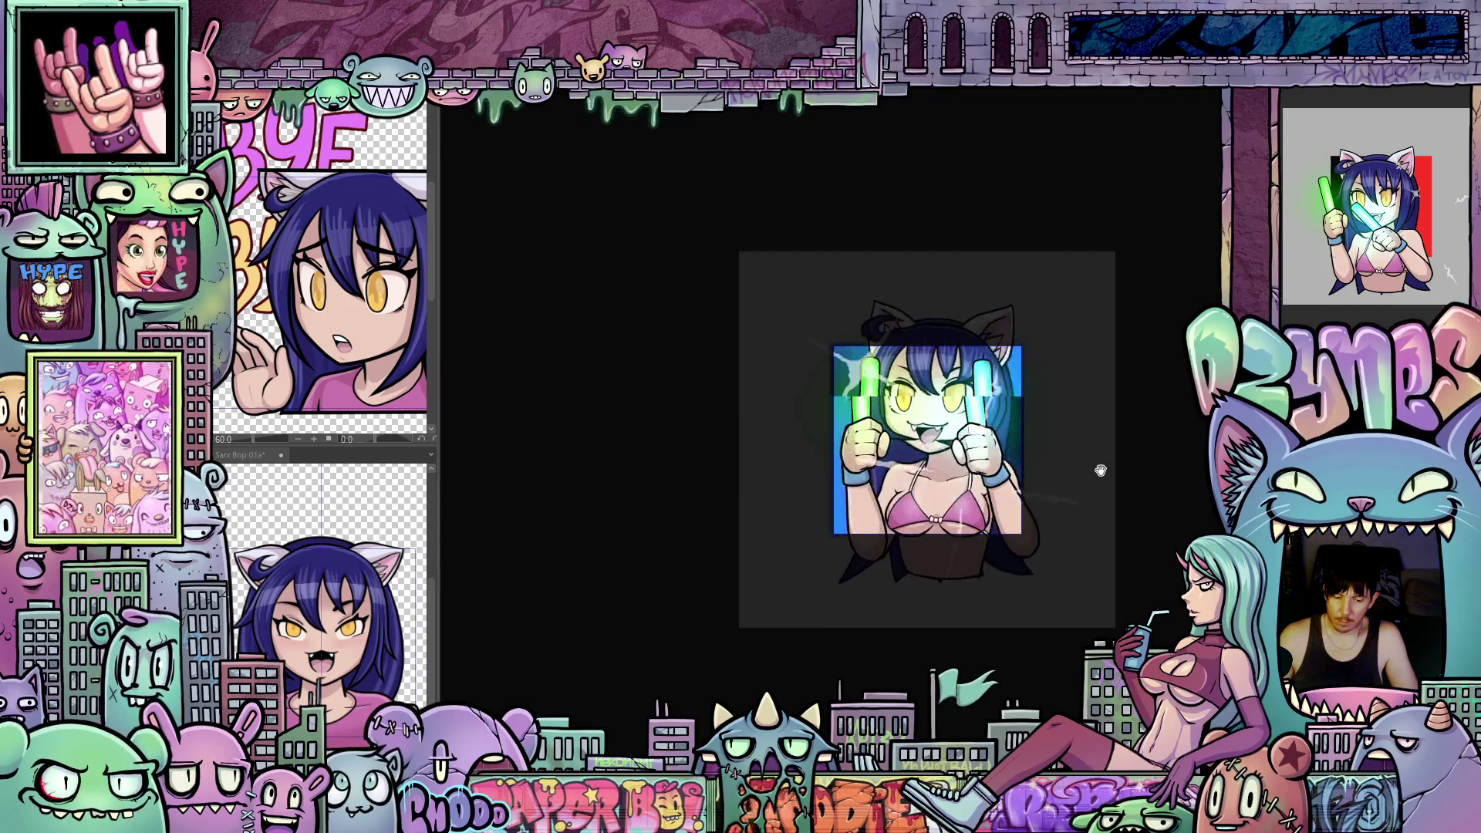
{"action": "scroll", "coordinate": [1102, 473], "scroll_direction": "up", "scroll_amount": 1}
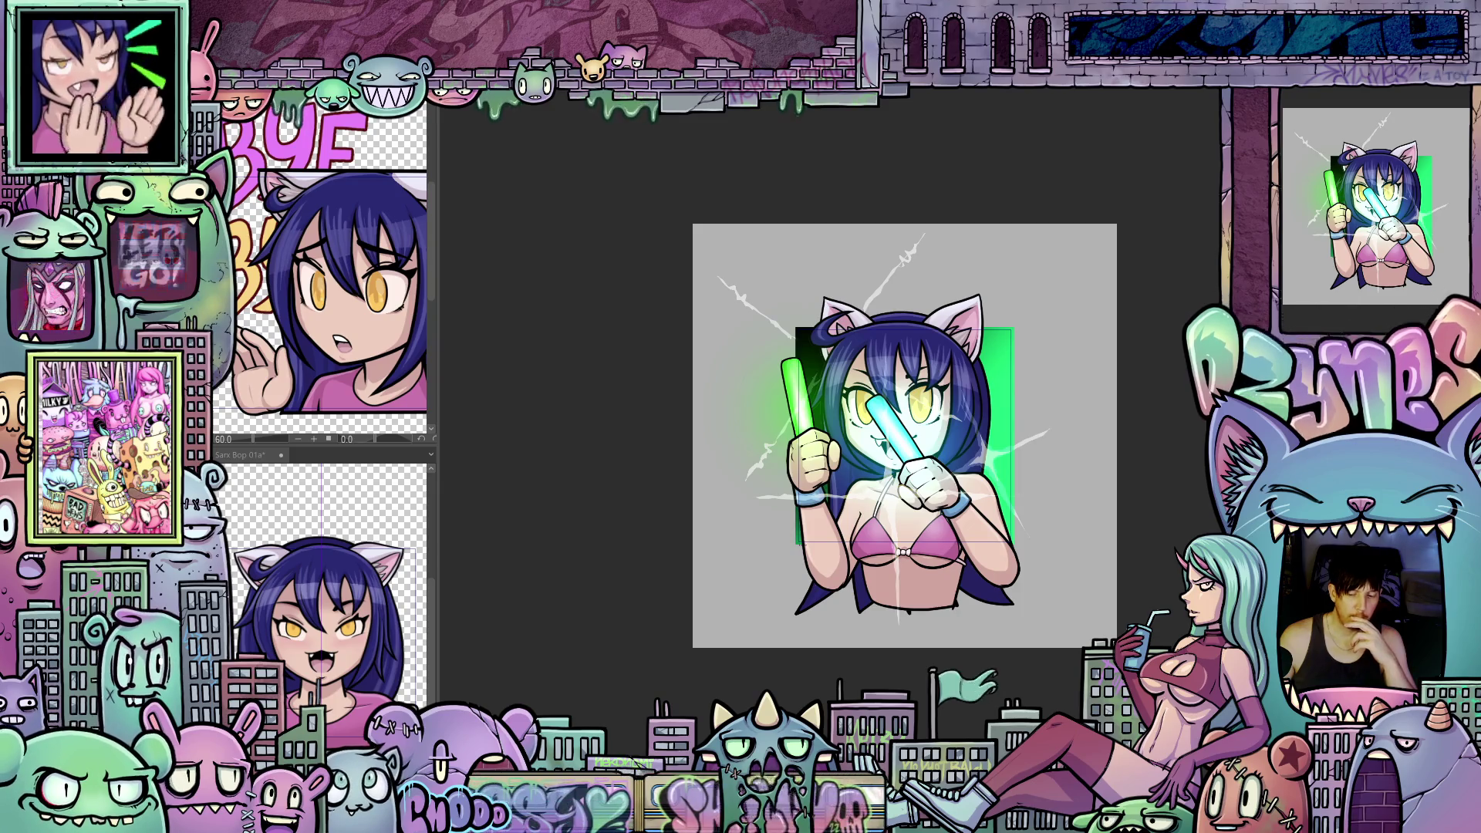
Step: Browse the Layer menu's New Correction Layer types
{"action": "key", "text": "alt+l"}
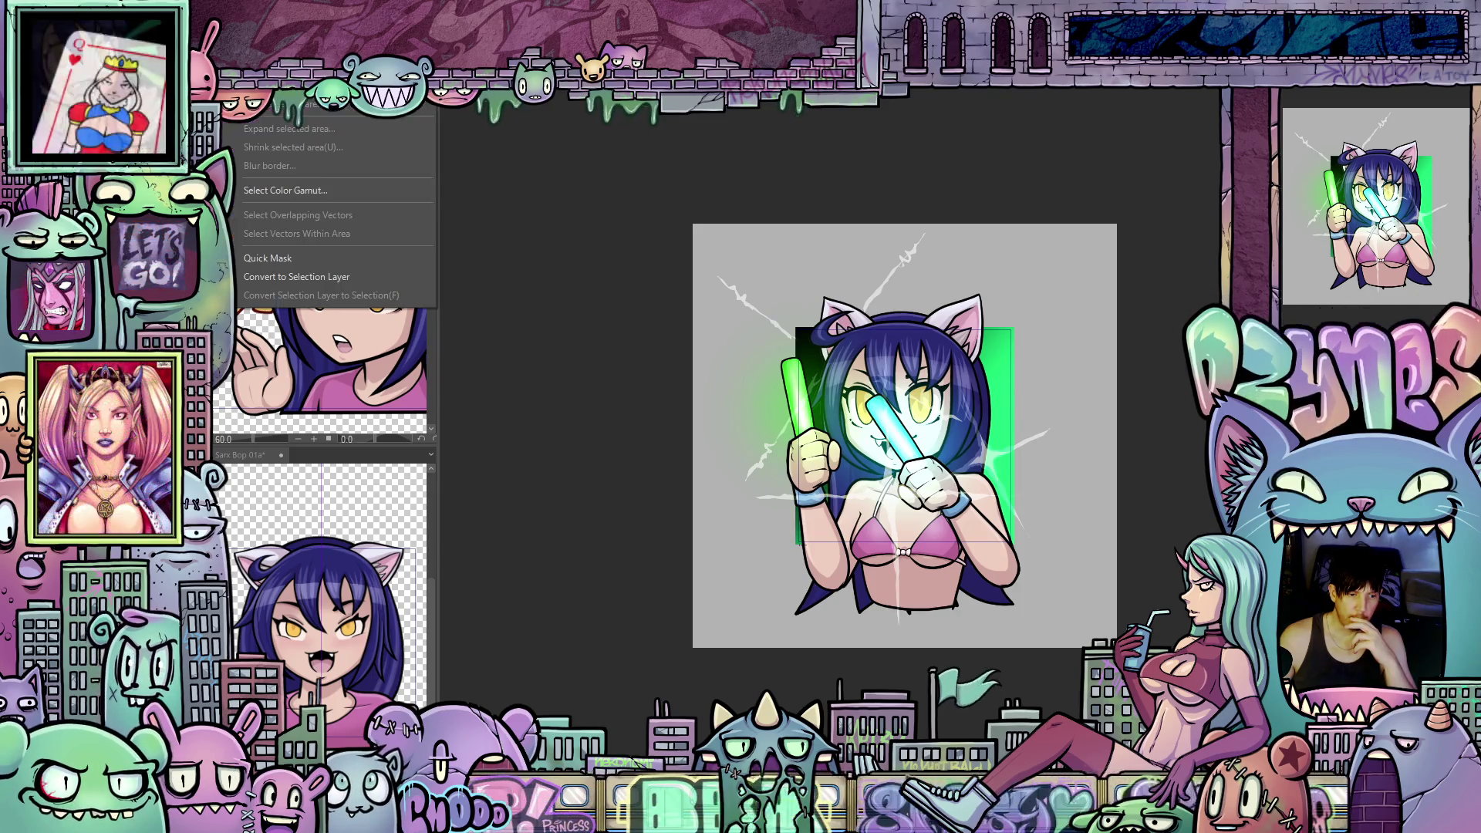
{"action": "key", "text": "Down"}
{"action": "key", "text": "Right"}
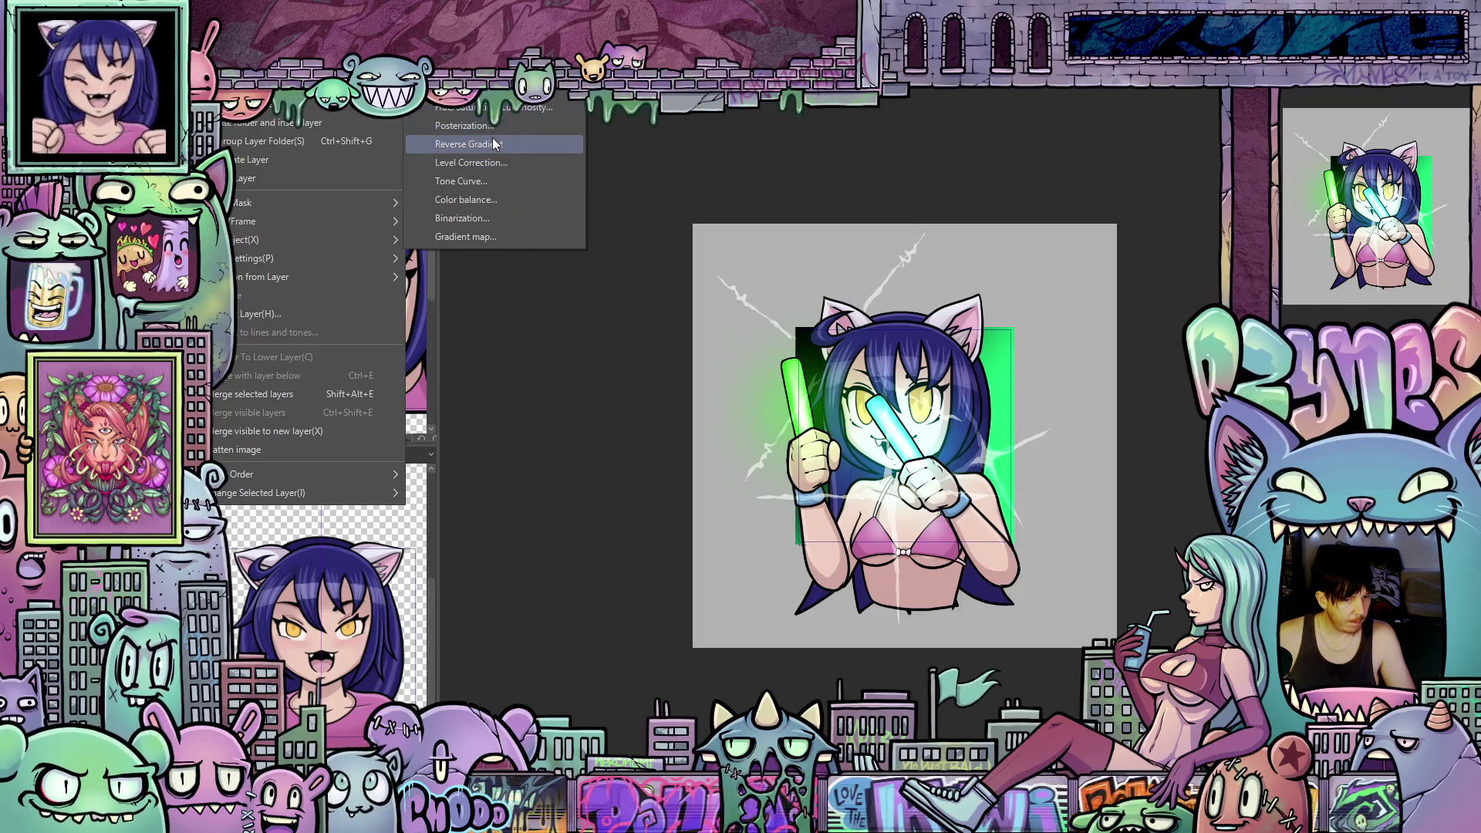
Step: Add a Hue/Saturation/Luminosity correction layer with Saturation 5 and render the playback
{"action": "left_click", "coordinate": [504, 114]}
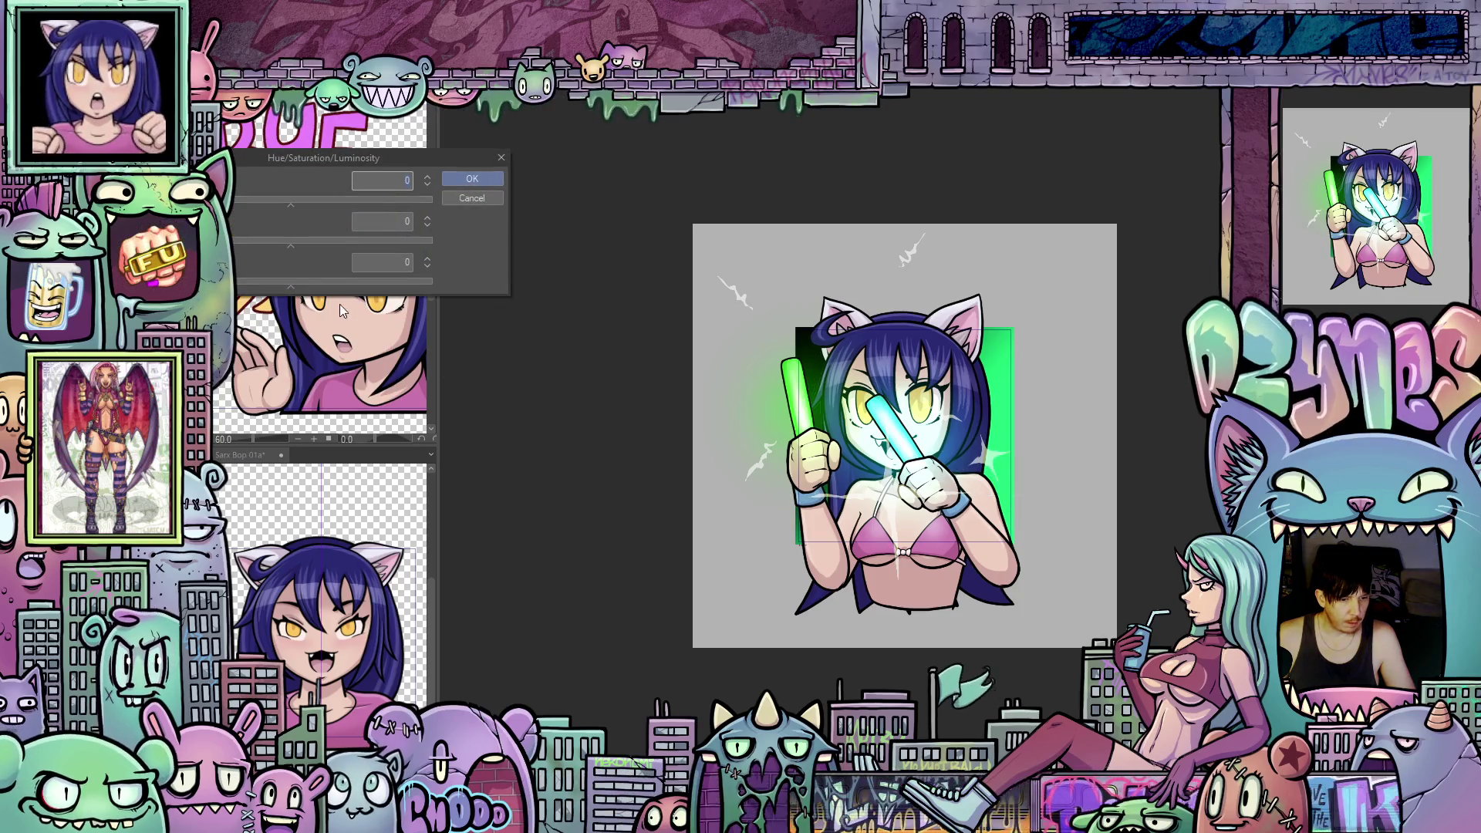
{"action": "left_click_drag", "start_coordinate": [292, 247], "coordinate": [297, 247]}
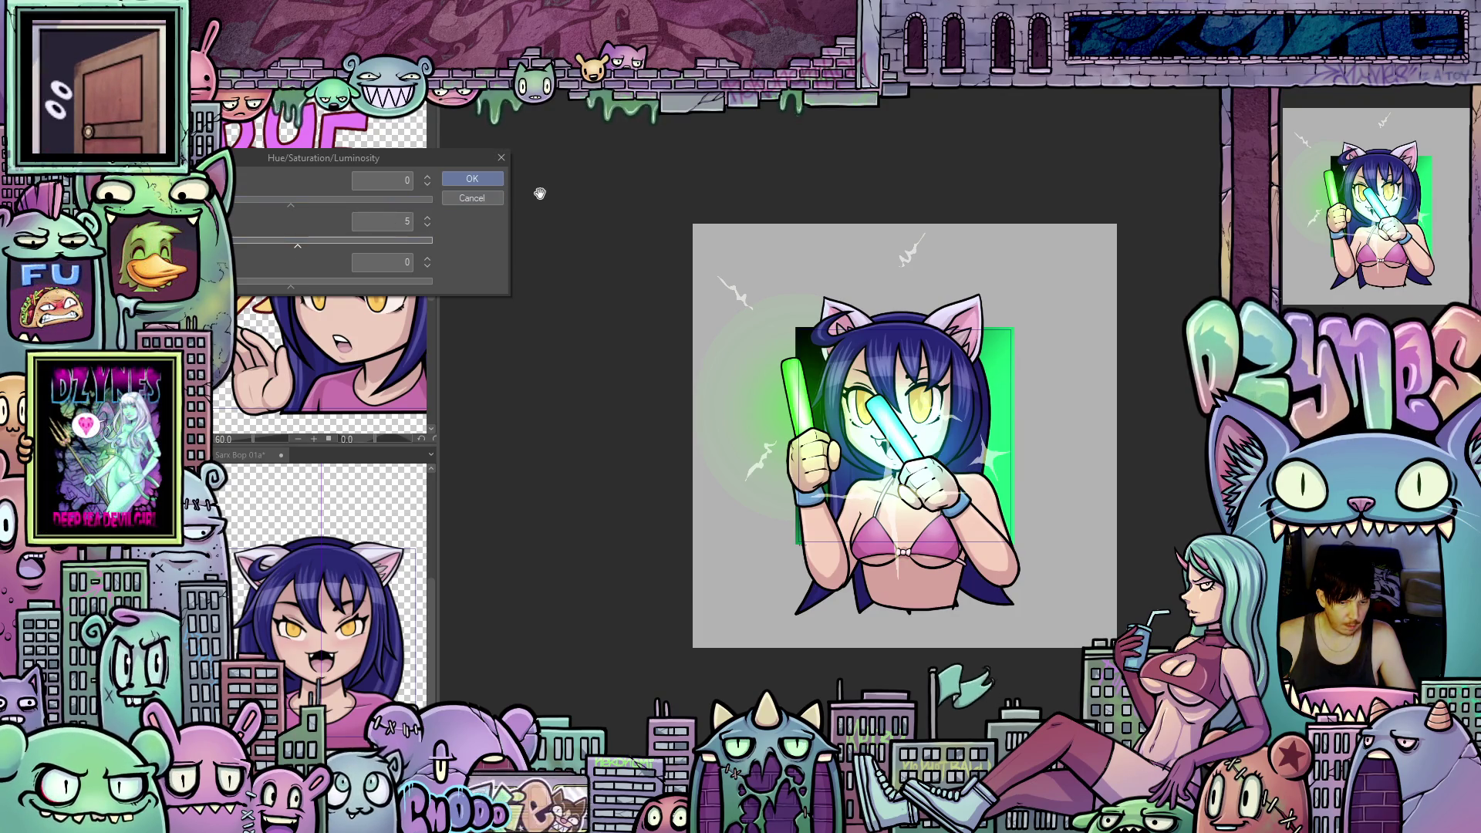
{"action": "left_click", "coordinate": [488, 179]}
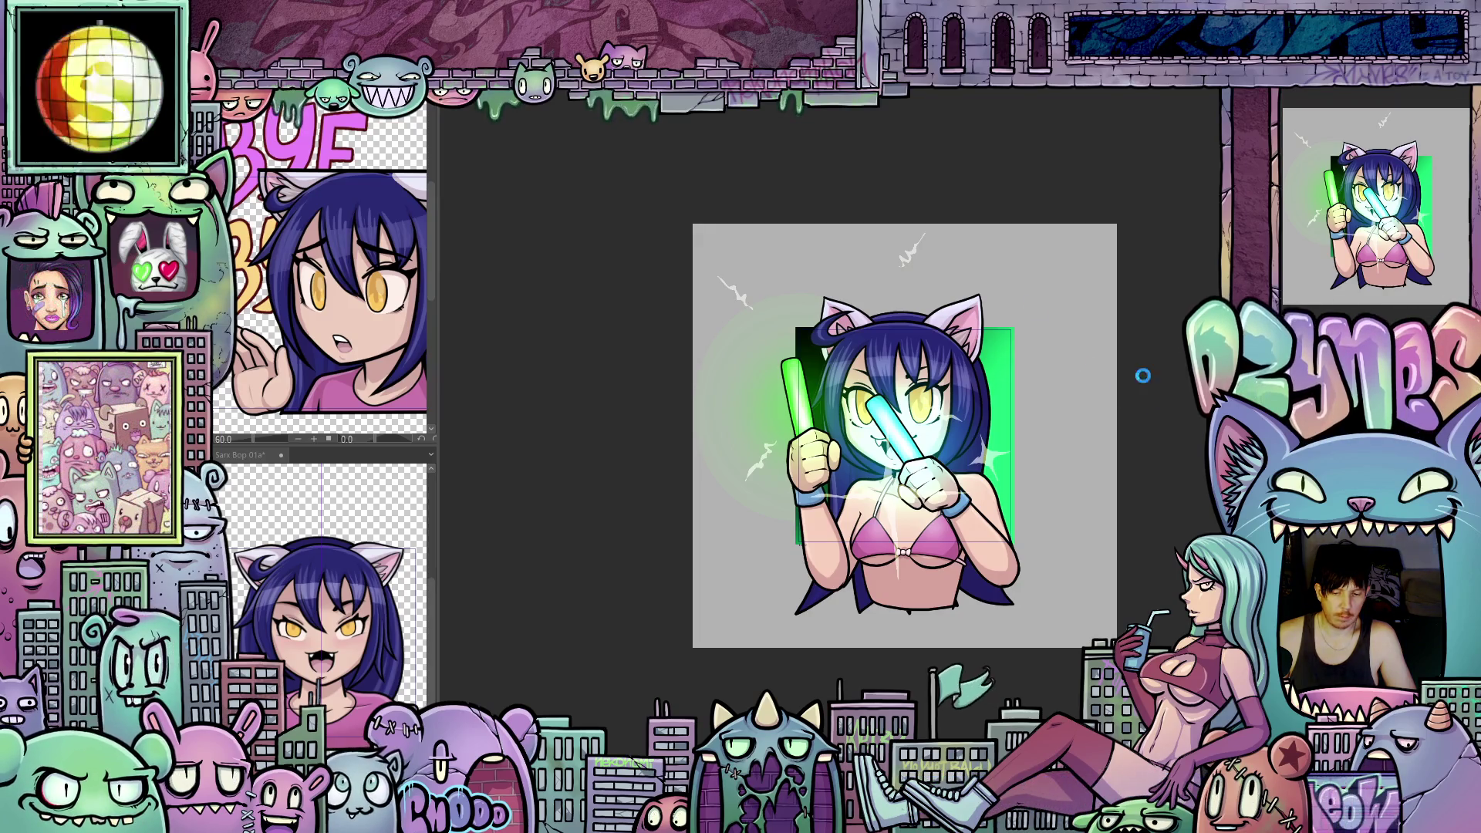
{"action": "key", "text": "Return"}
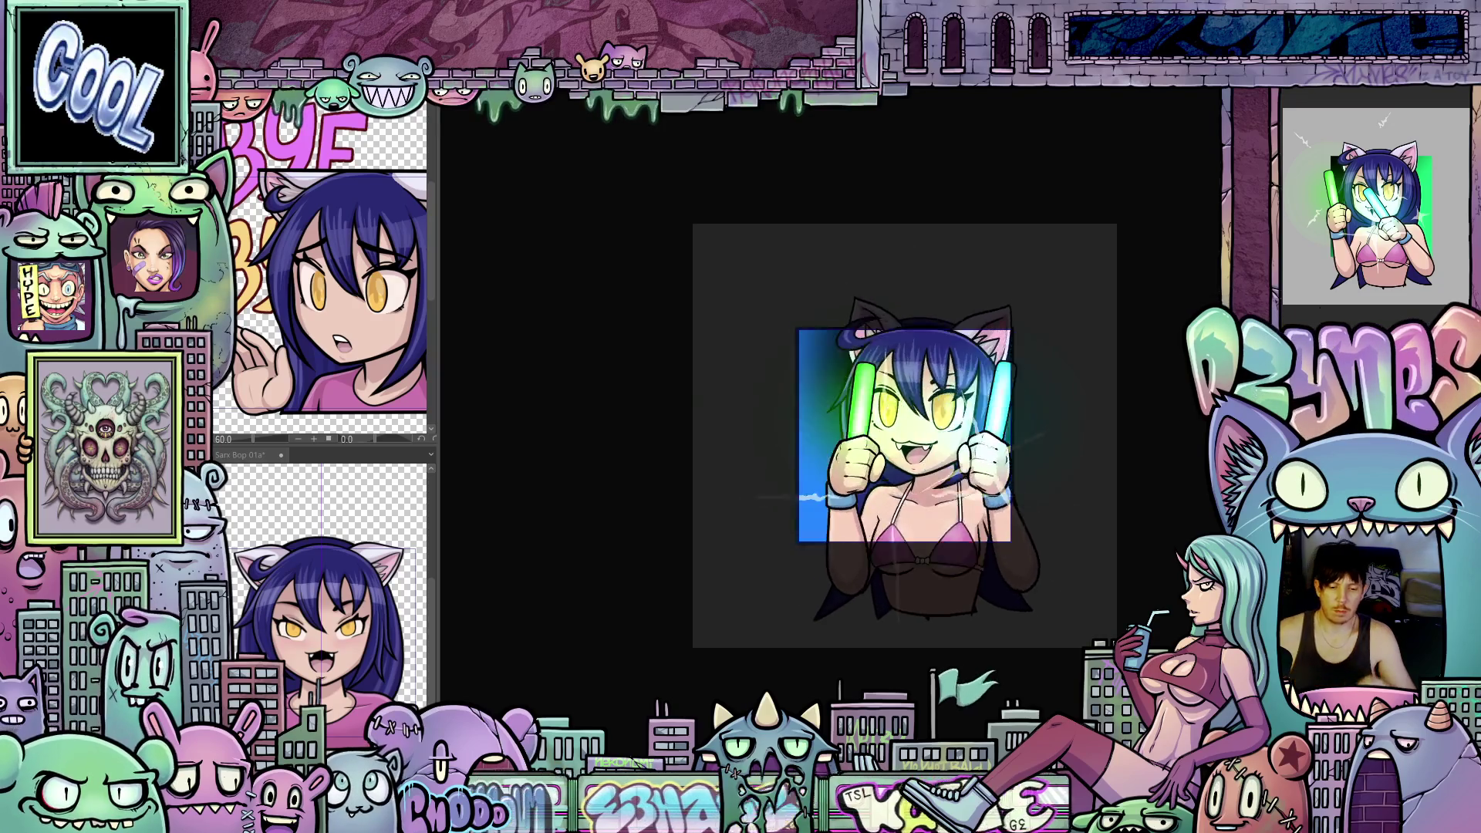
{"action": "scroll", "coordinate": [1117, 401], "scroll_direction": "down", "scroll_amount": 2}
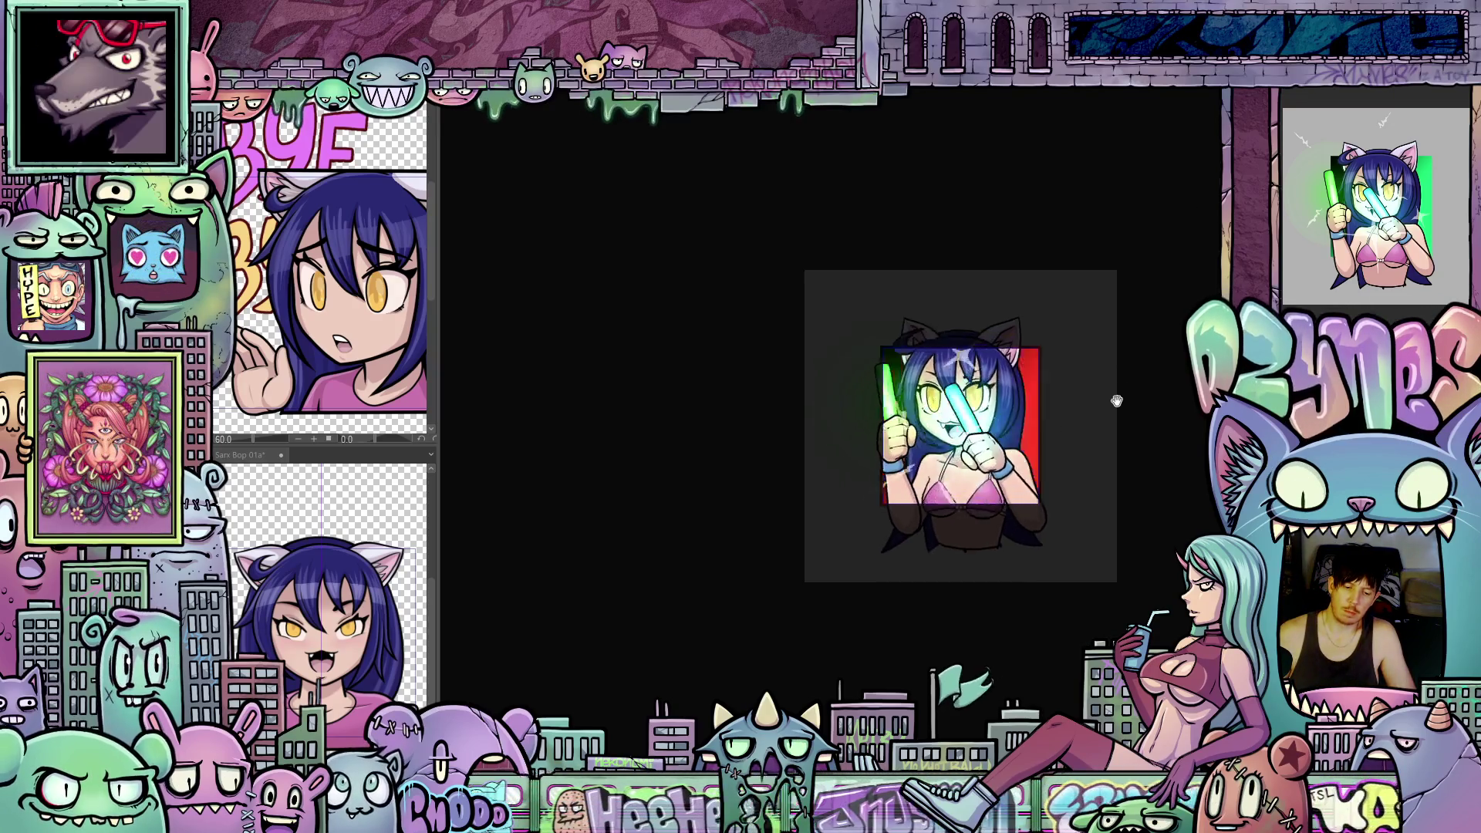
{"action": "scroll", "coordinate": [1116, 401], "scroll_direction": "down", "scroll_amount": 1}
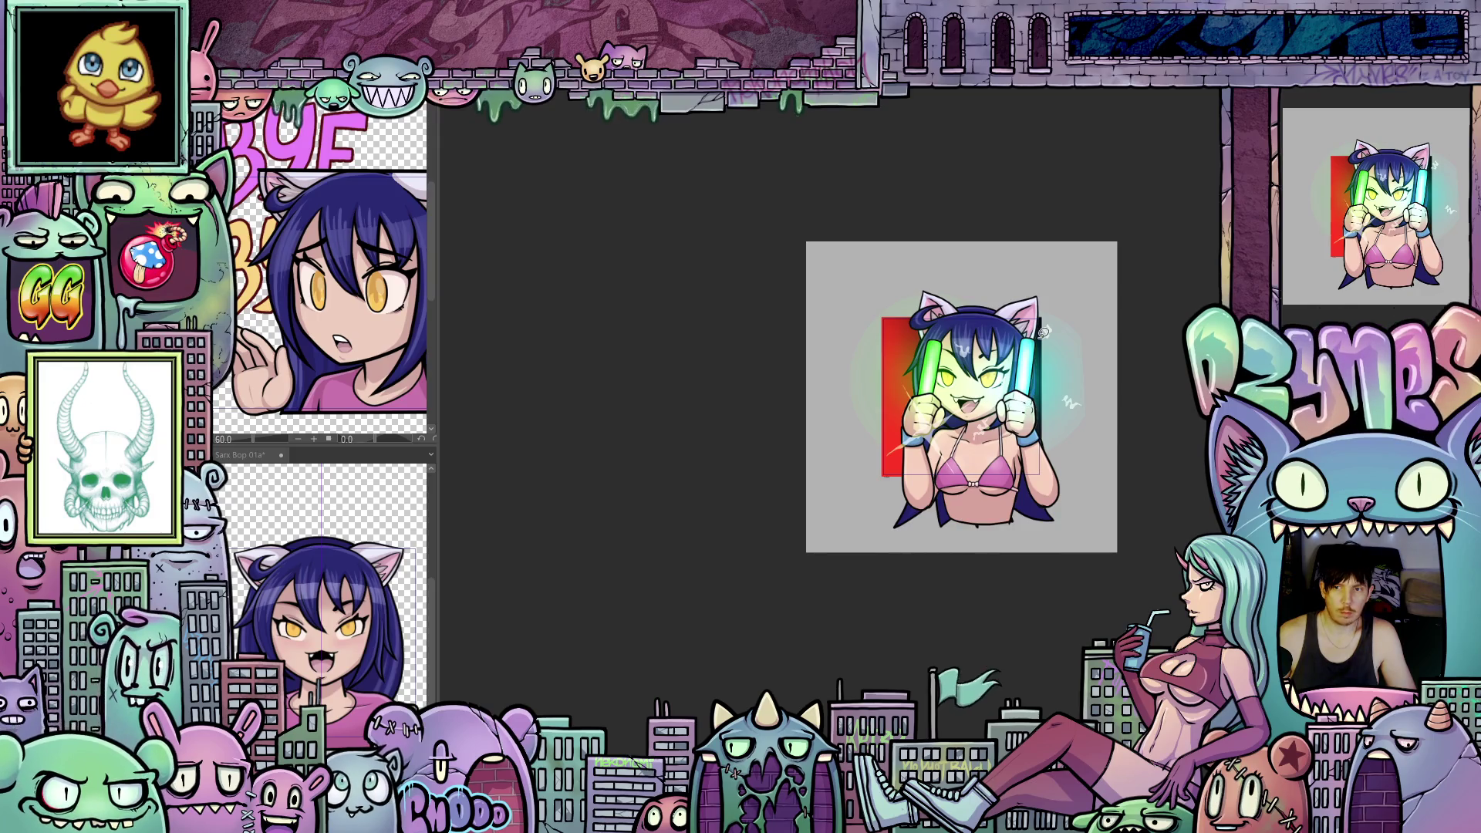
{"action": "scroll", "coordinate": [1160, 305], "scroll_direction": "up", "scroll_amount": 1}
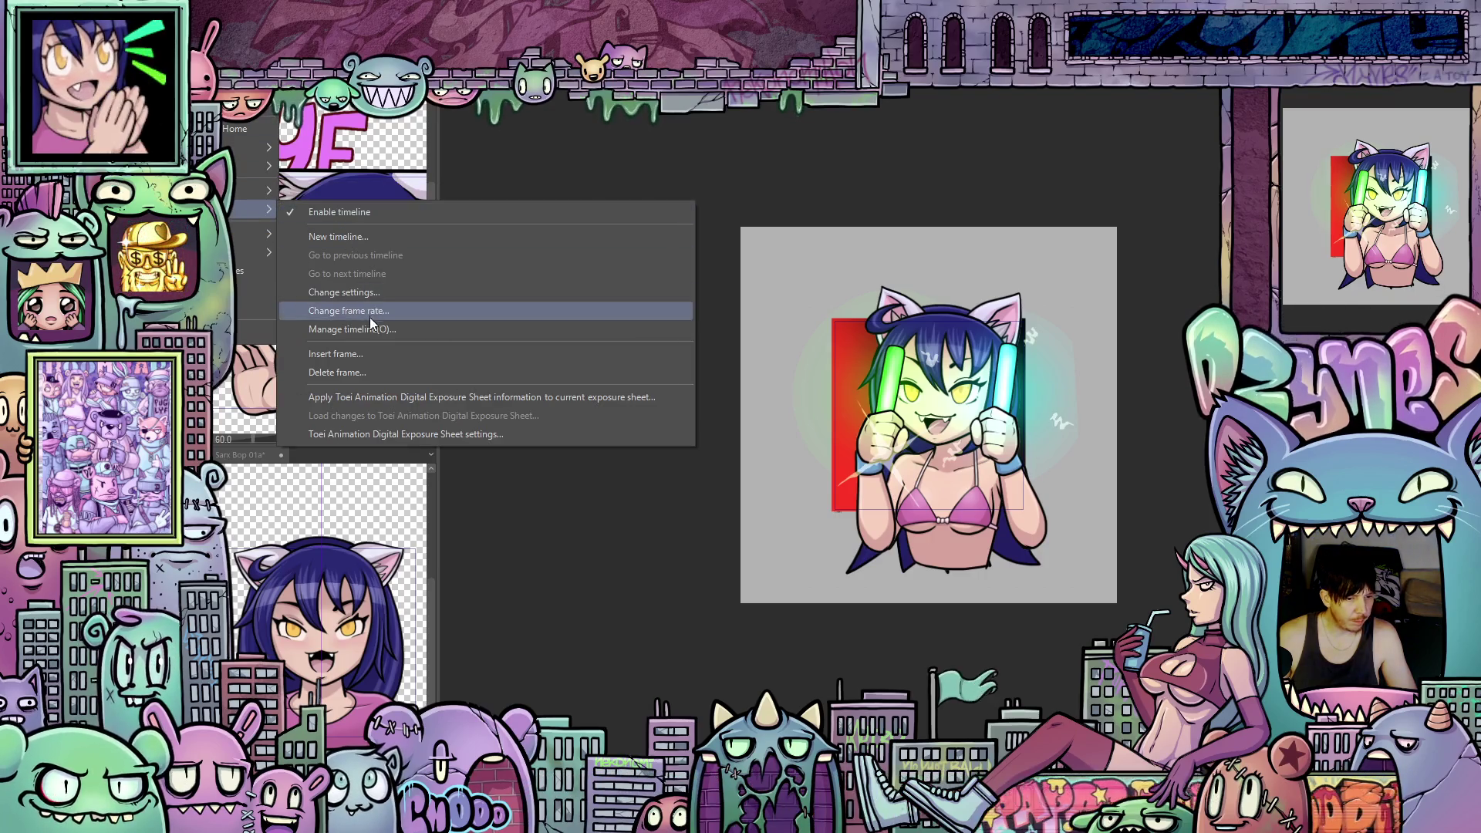
Step: Check the frame rate without changing it, then go to File > Export animation
{"action": "mouse_move", "coordinate": [268, 209]}
{"action": "left_click", "coordinate": [372, 314]}
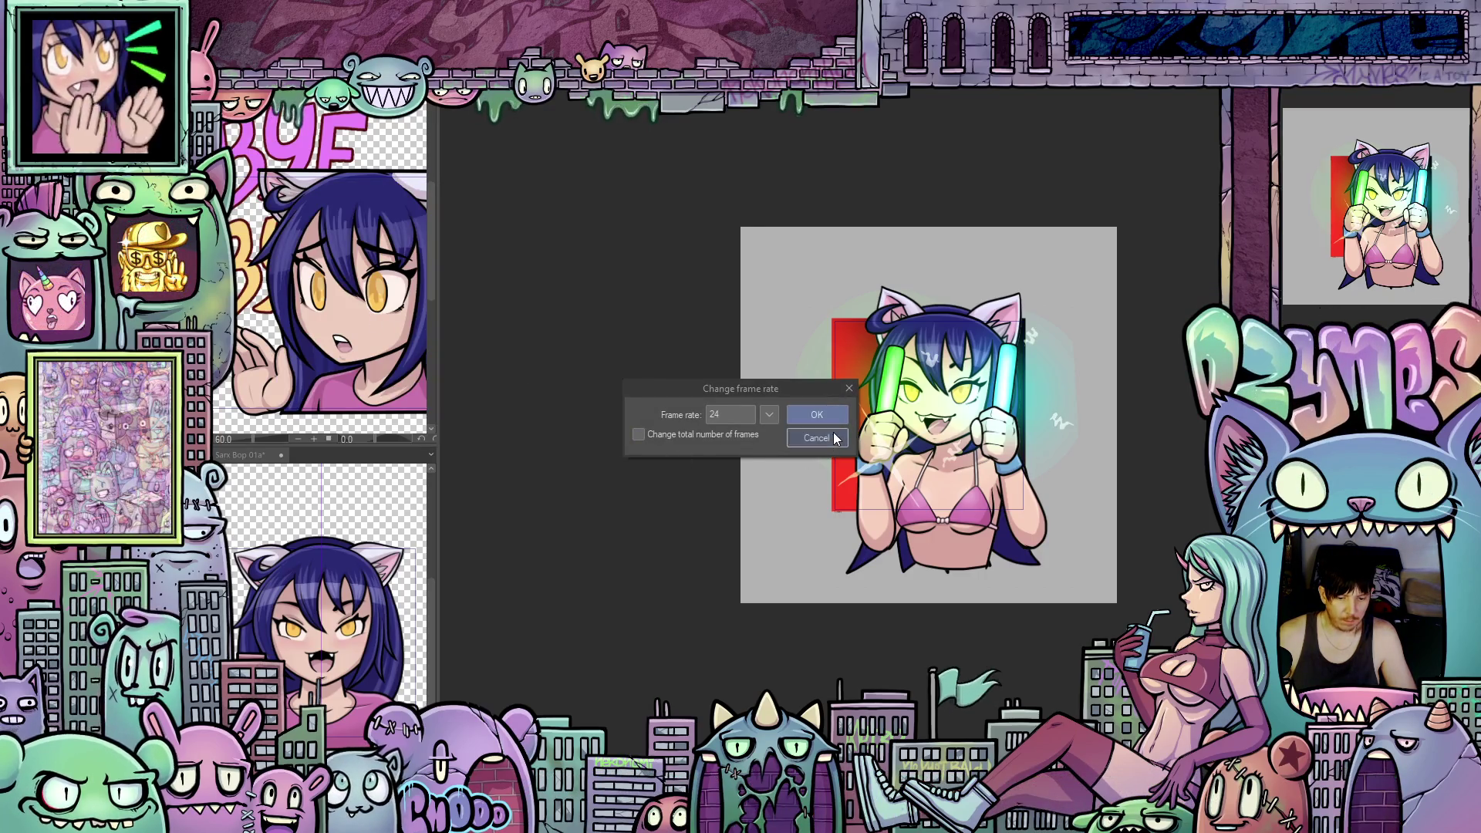
{"action": "left_click", "coordinate": [832, 439]}
{"action": "left_click", "coordinate": [225, 110]}
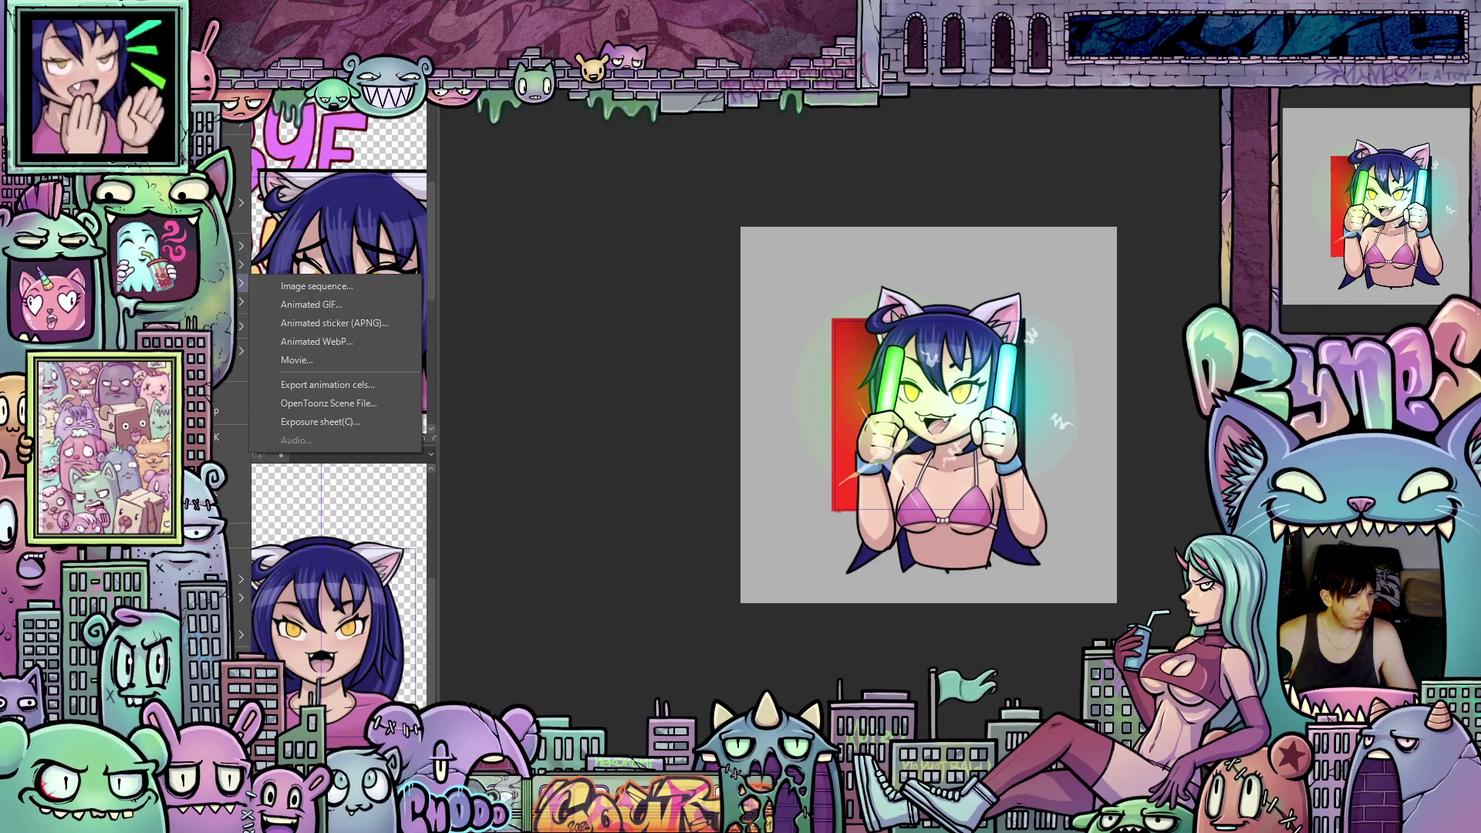
Step: Export a 112 × 112 animated GIF (about 547 KB) and dismiss the completion notice
{"action": "left_click", "coordinate": [347, 310]}
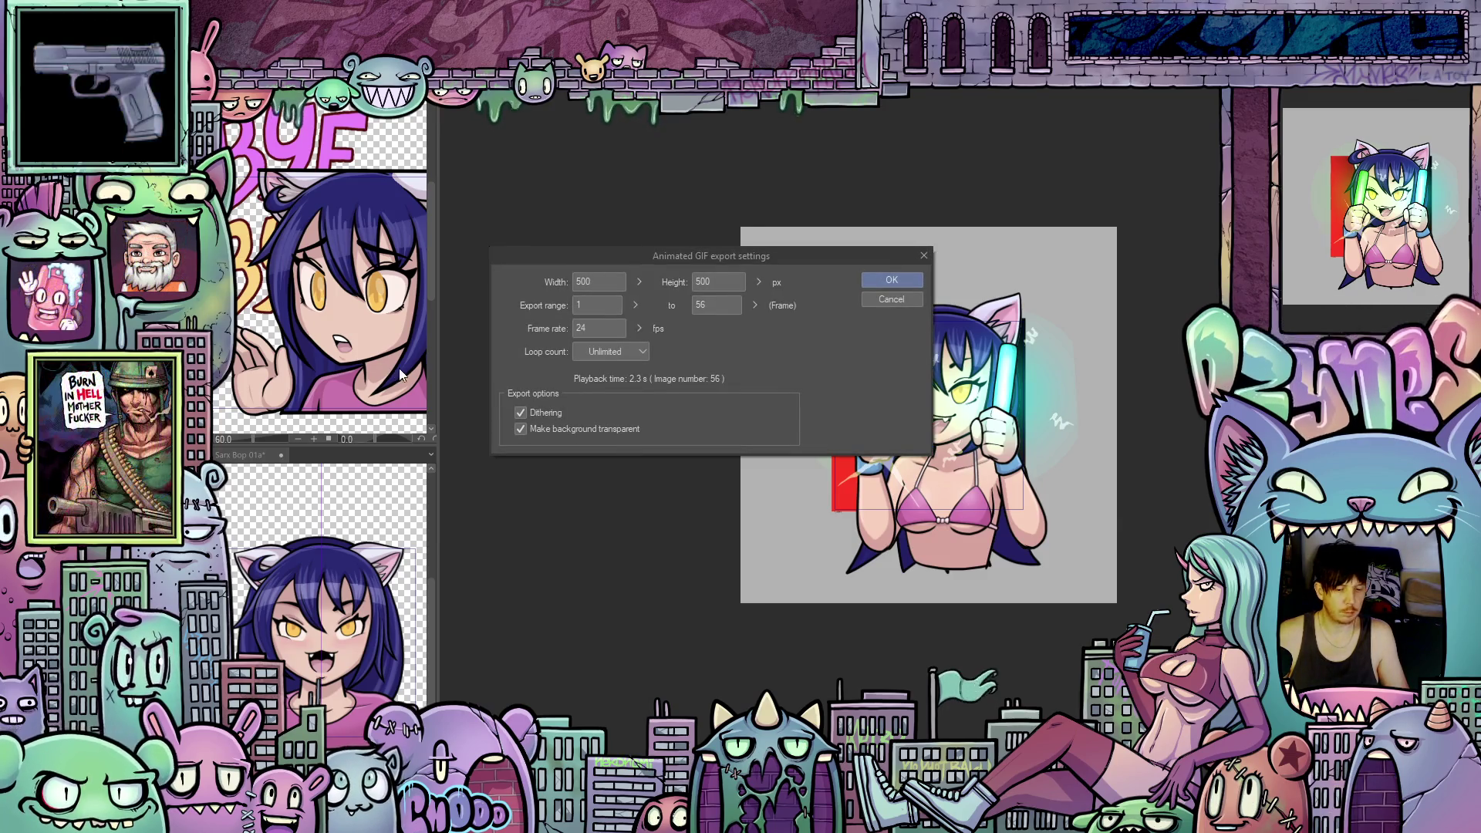
{"action": "type", "text": "112"}
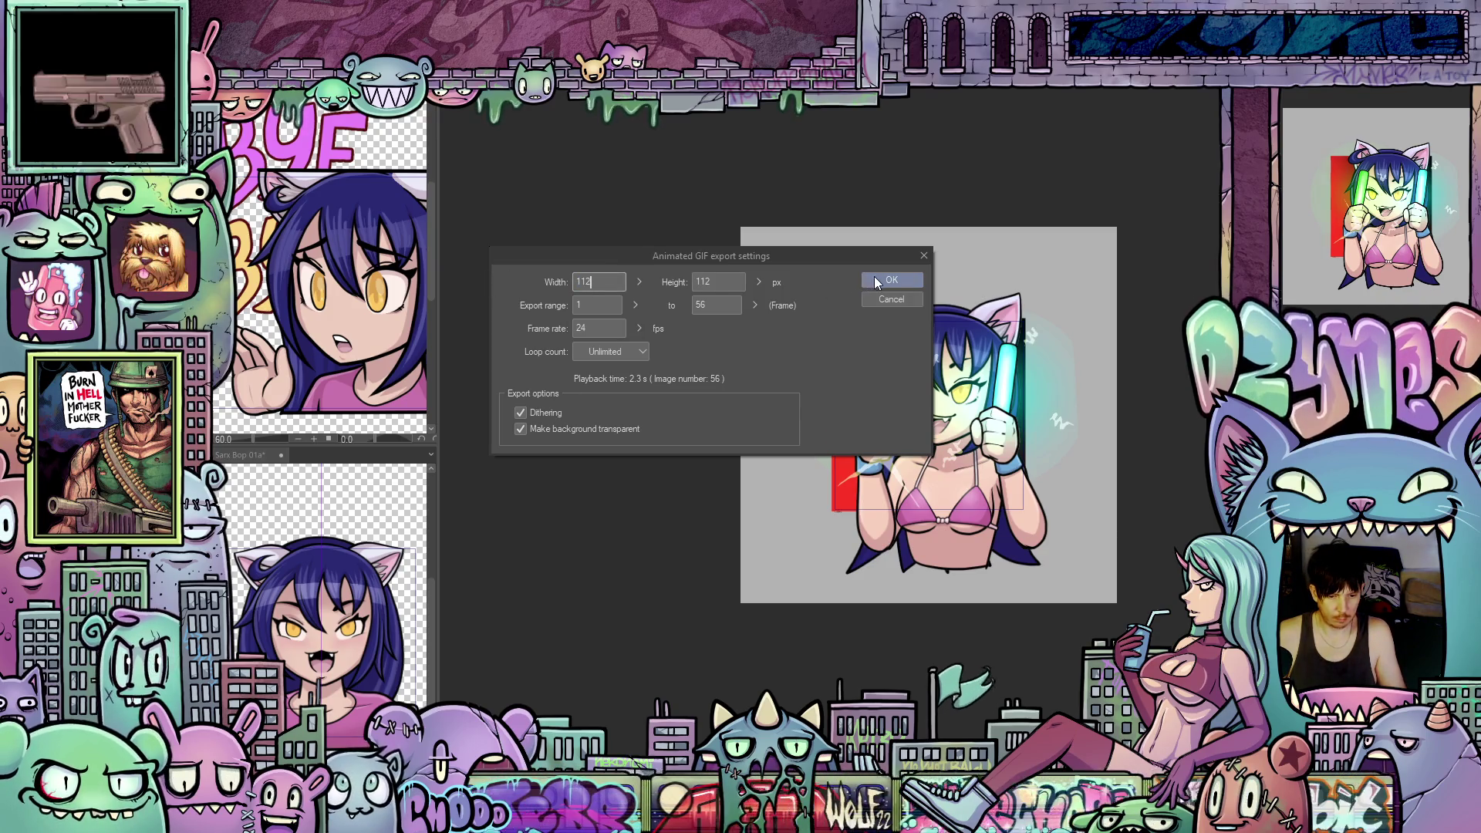
{"action": "left_click", "coordinate": [877, 283]}
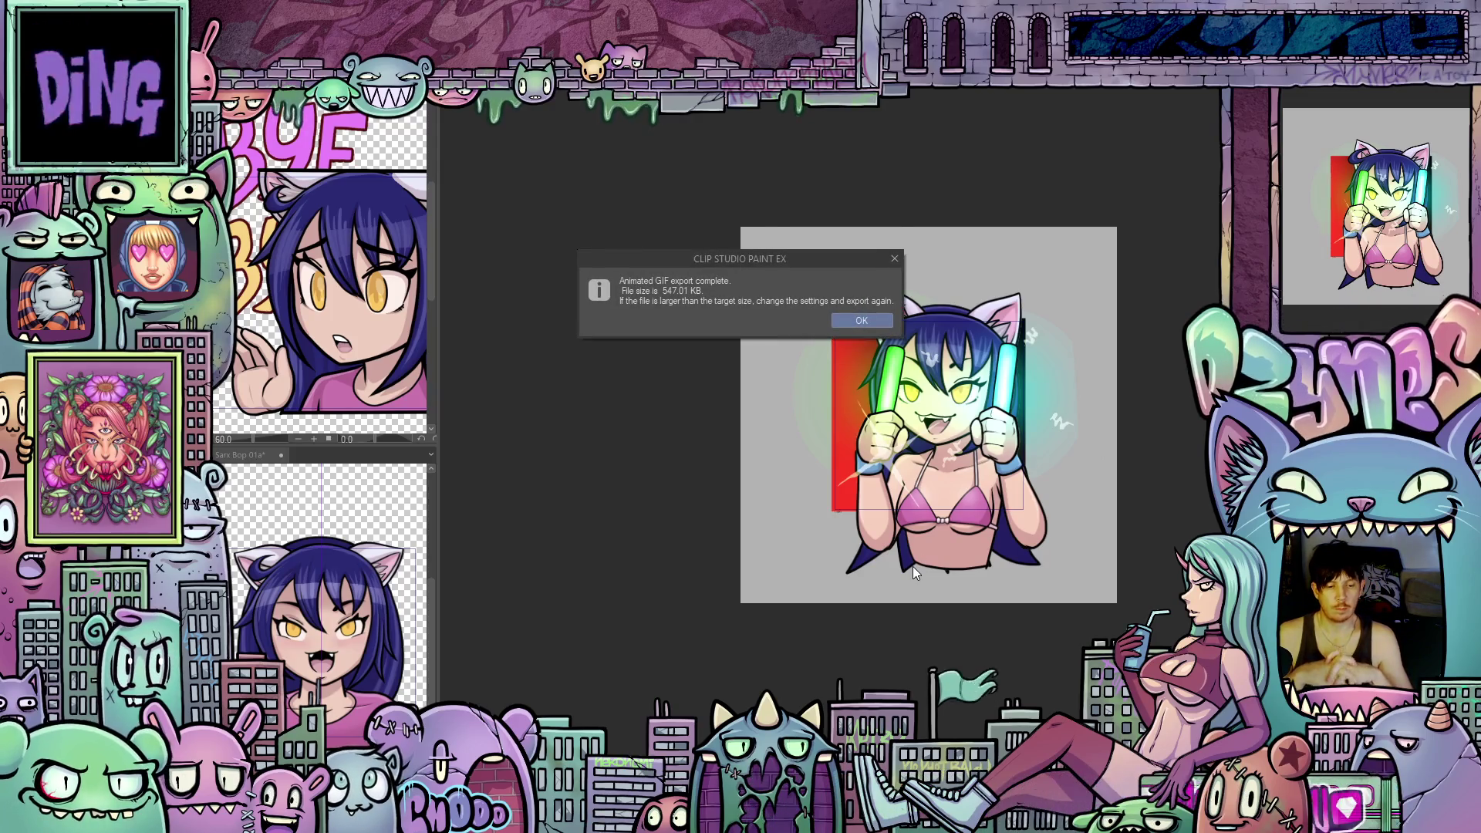
{"action": "left_click", "coordinate": [857, 320]}
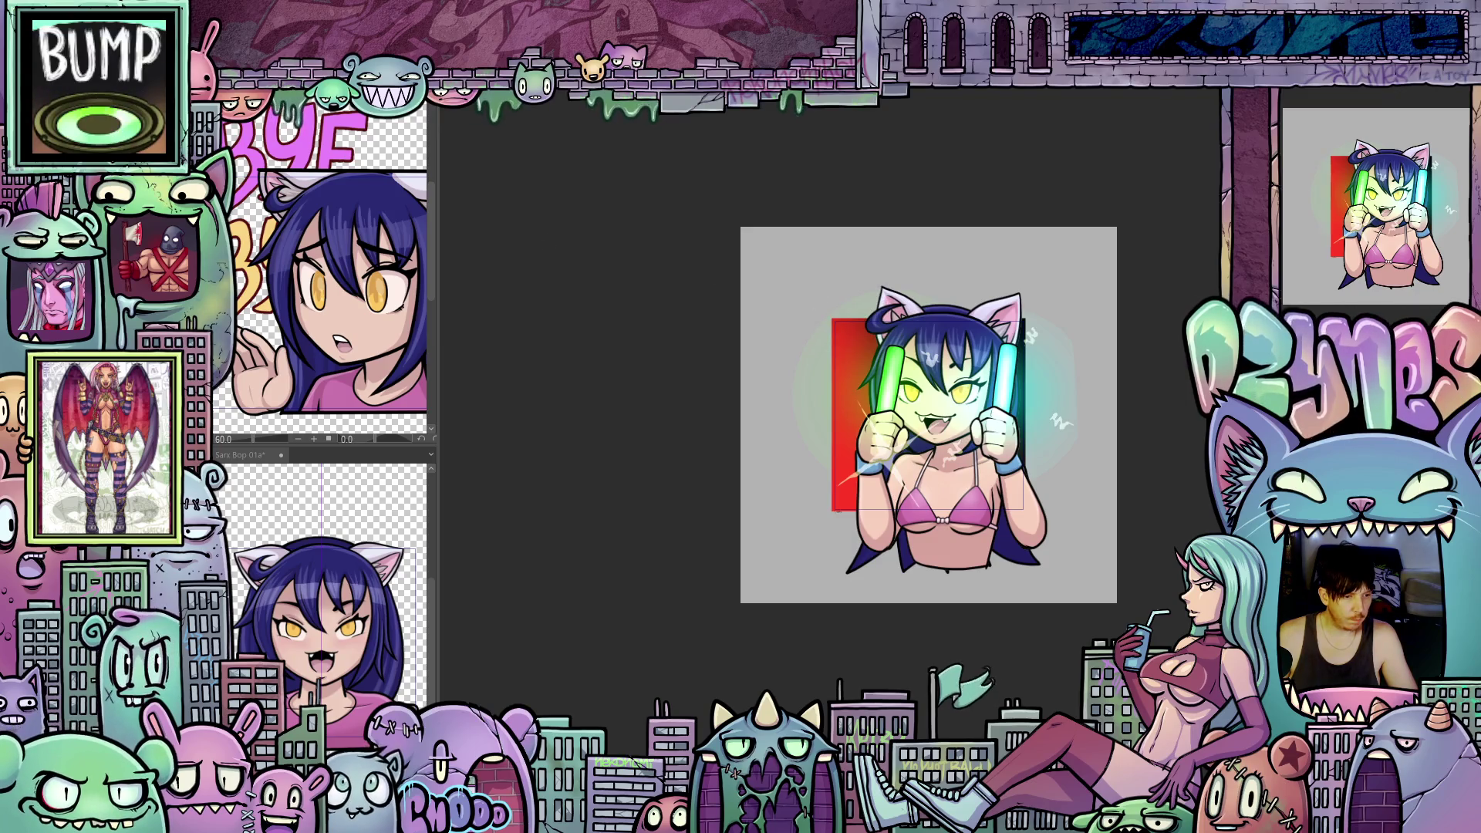
Step: Export a 500 × 500, 24 fps looping transparent GIF (about 5.91 MB) and dismiss the notice
{"action": "key", "text": "alt+f"}
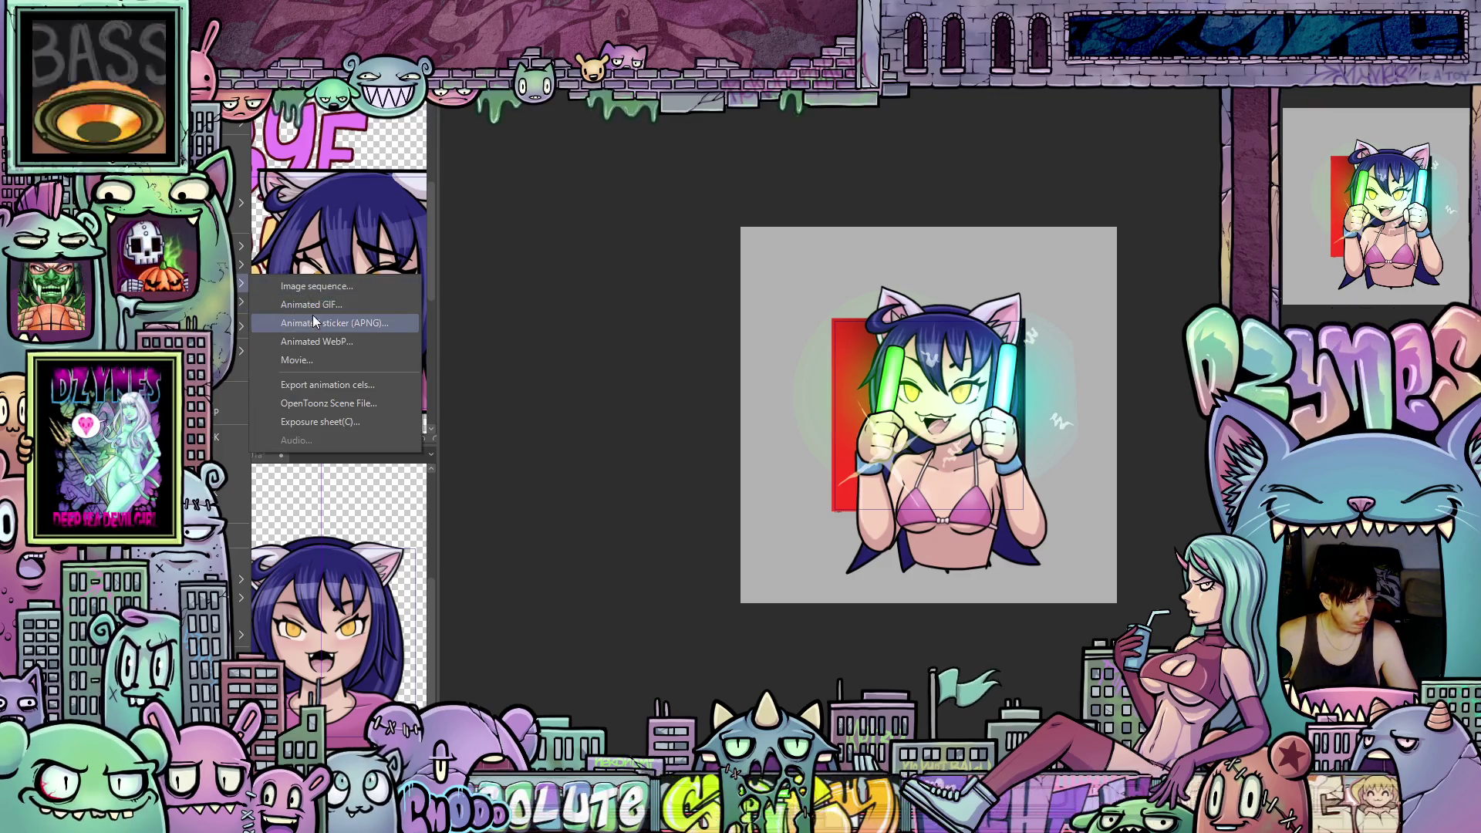
{"action": "left_click", "coordinate": [310, 305]}
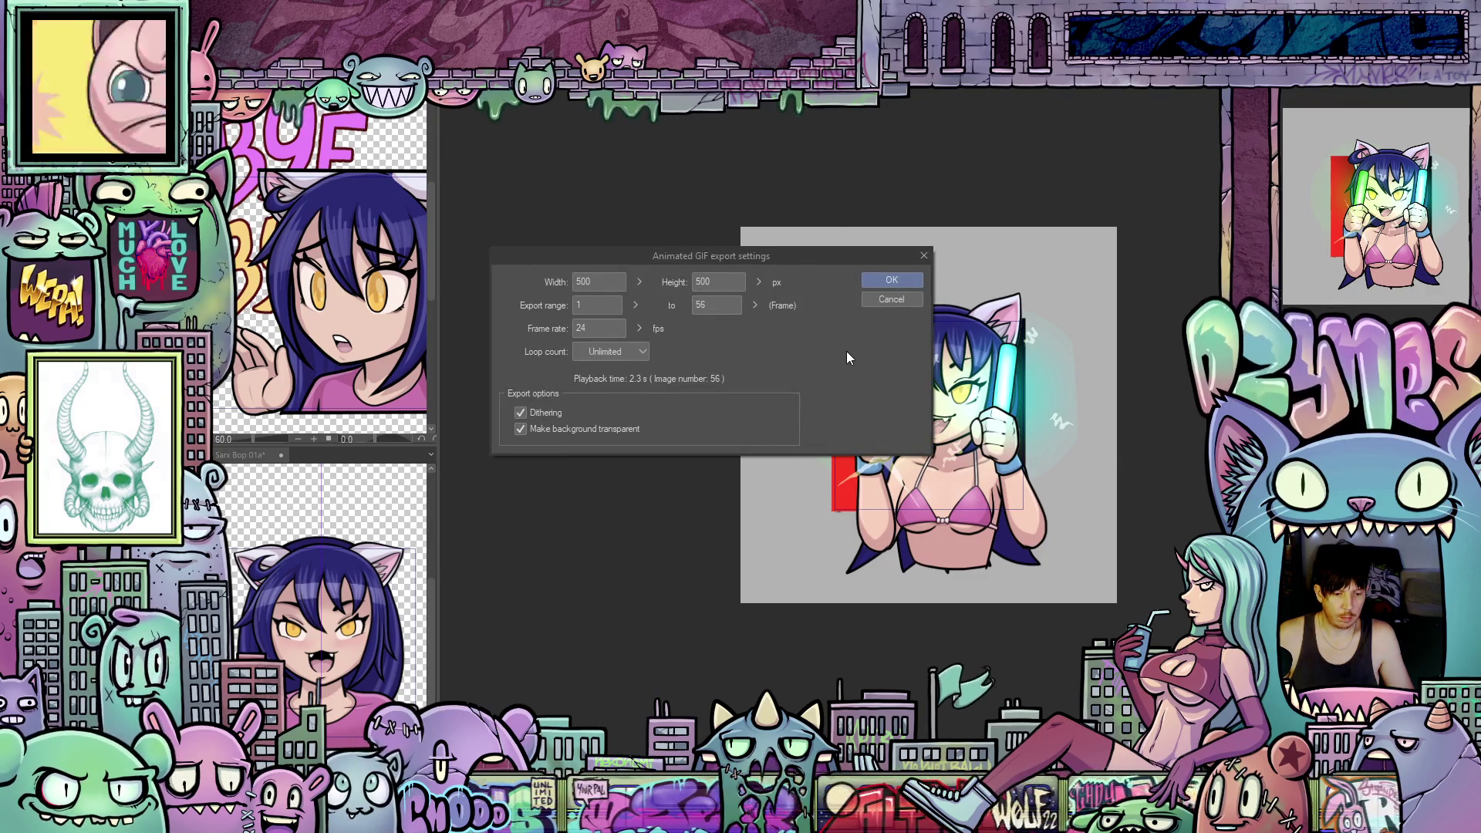
{"action": "left_click", "coordinate": [883, 282]}
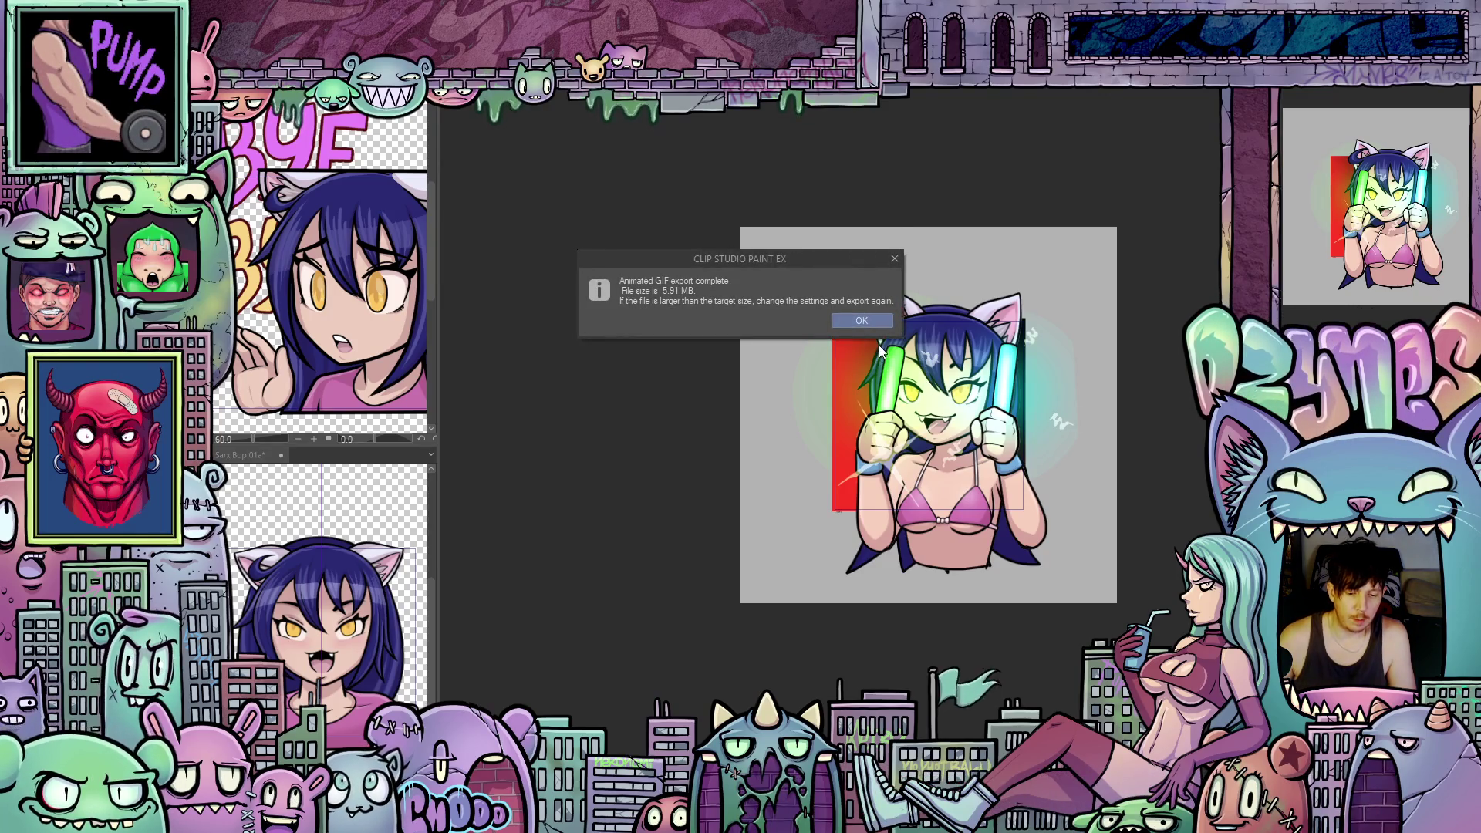
{"action": "left_click", "coordinate": [877, 320]}
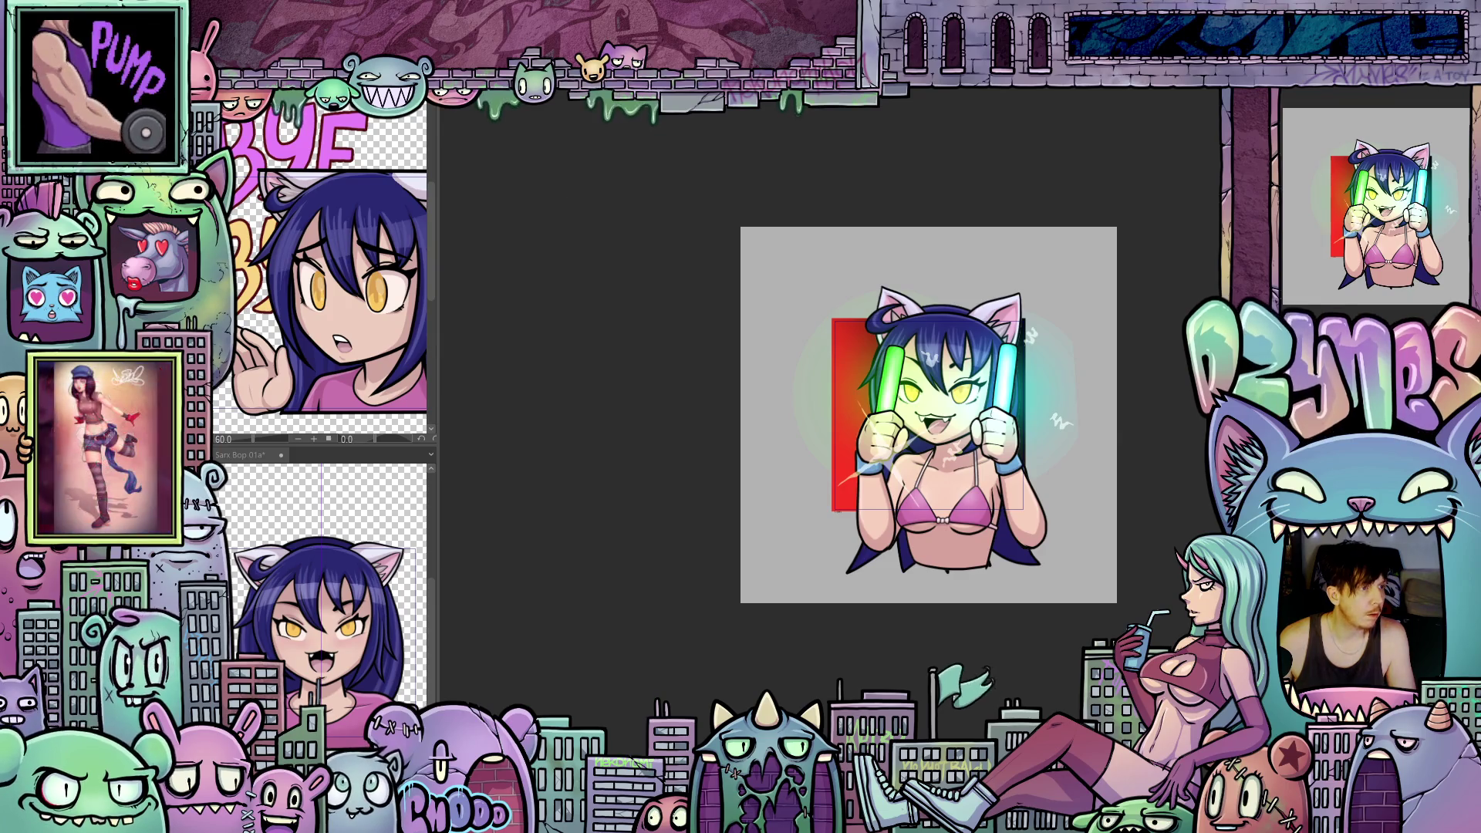